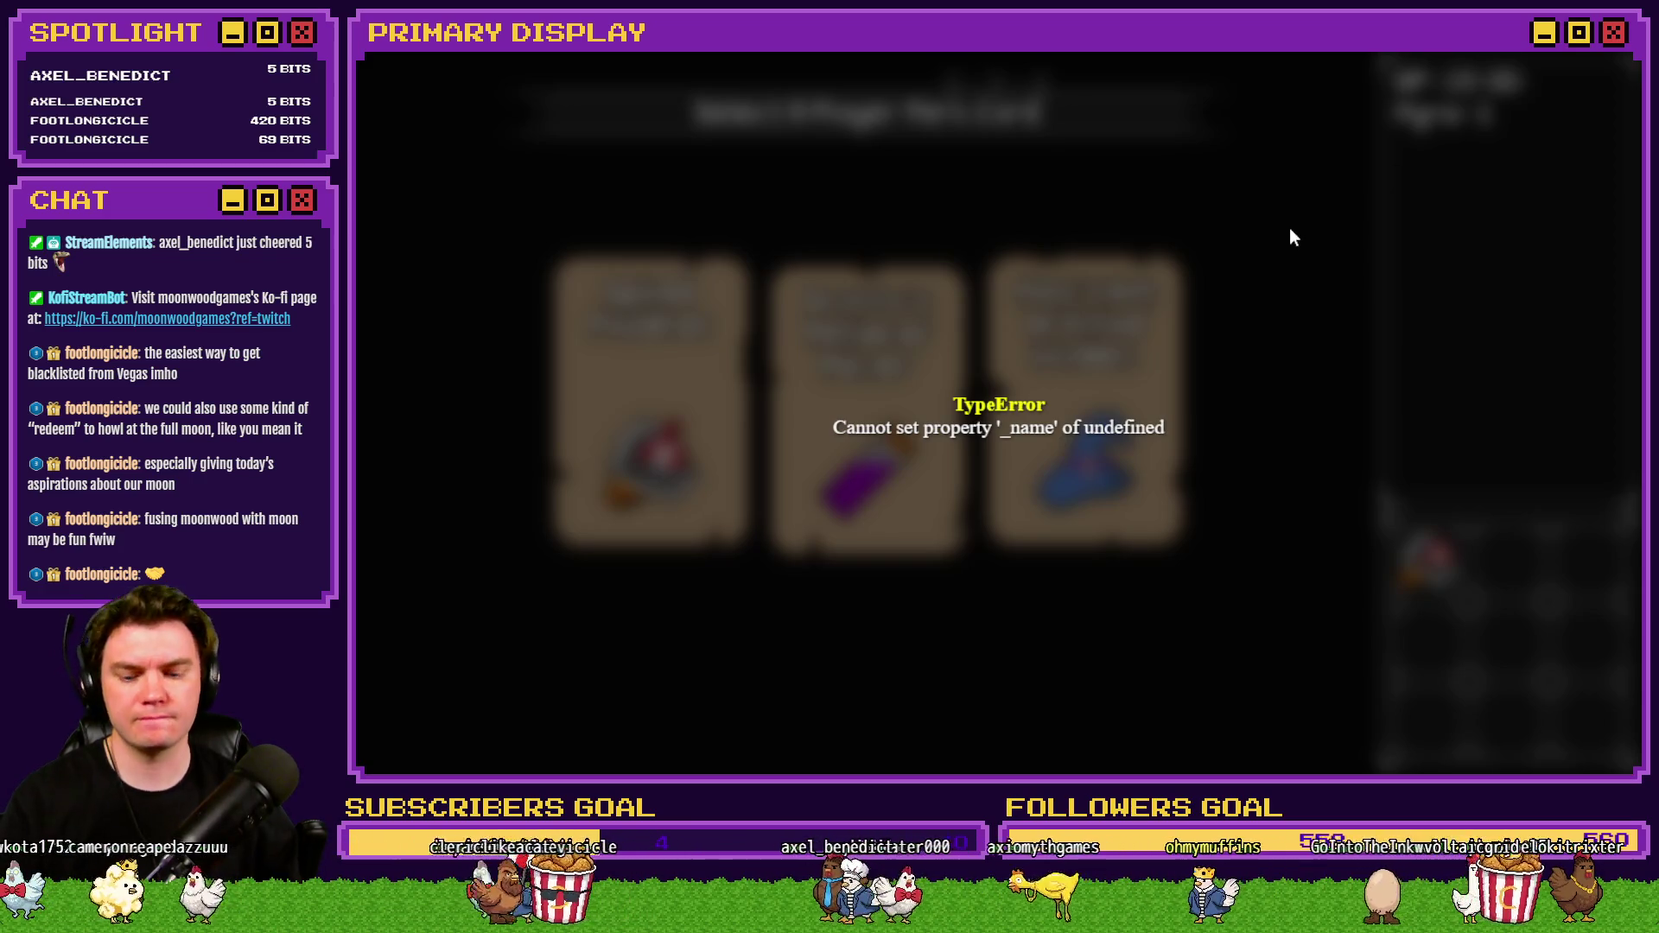
Reload the game, take Mathra's Ale Soaked Gauntlet perk, and walk to the glyph well room.
key("F5")
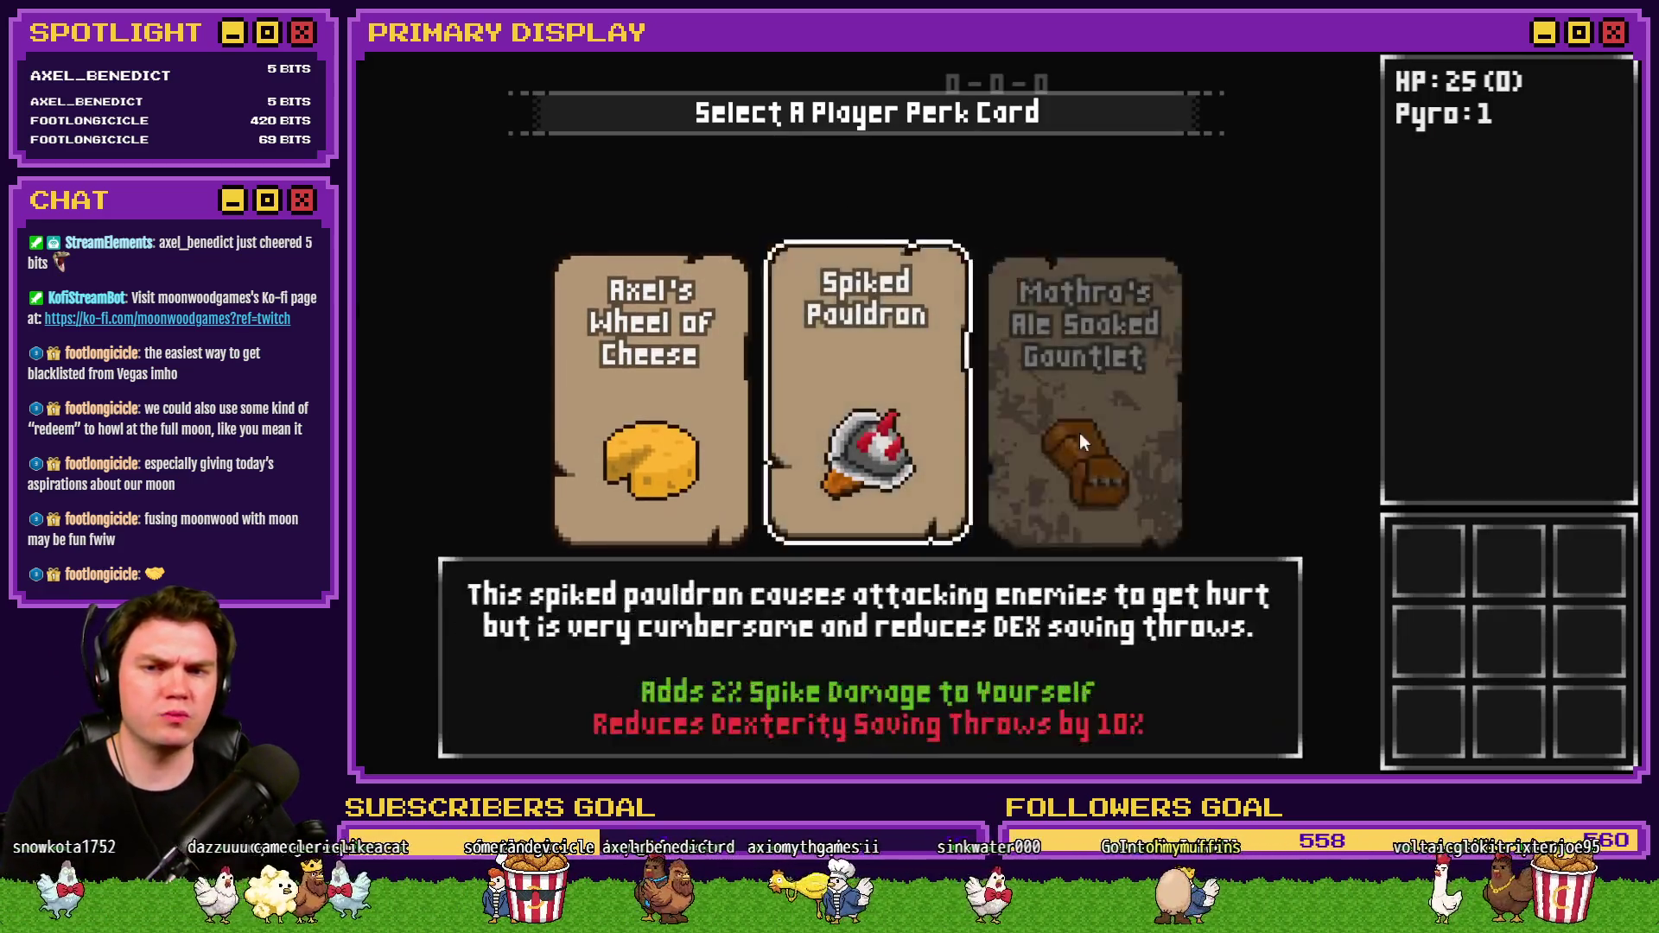
left_click(1065, 441)
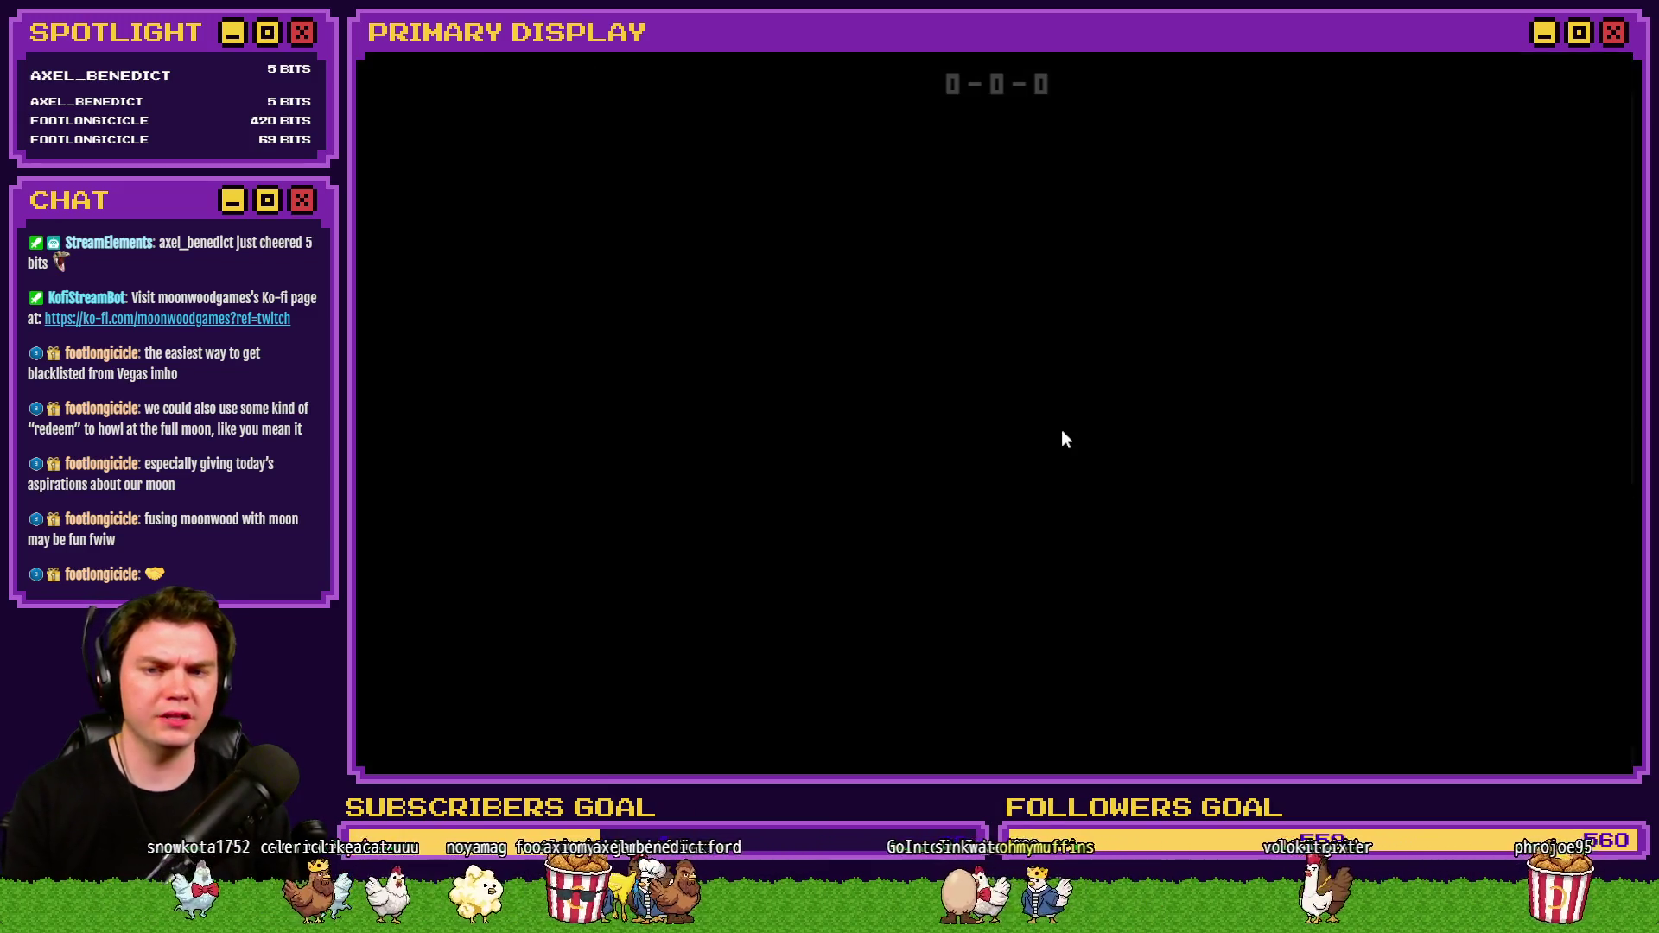
key("w")
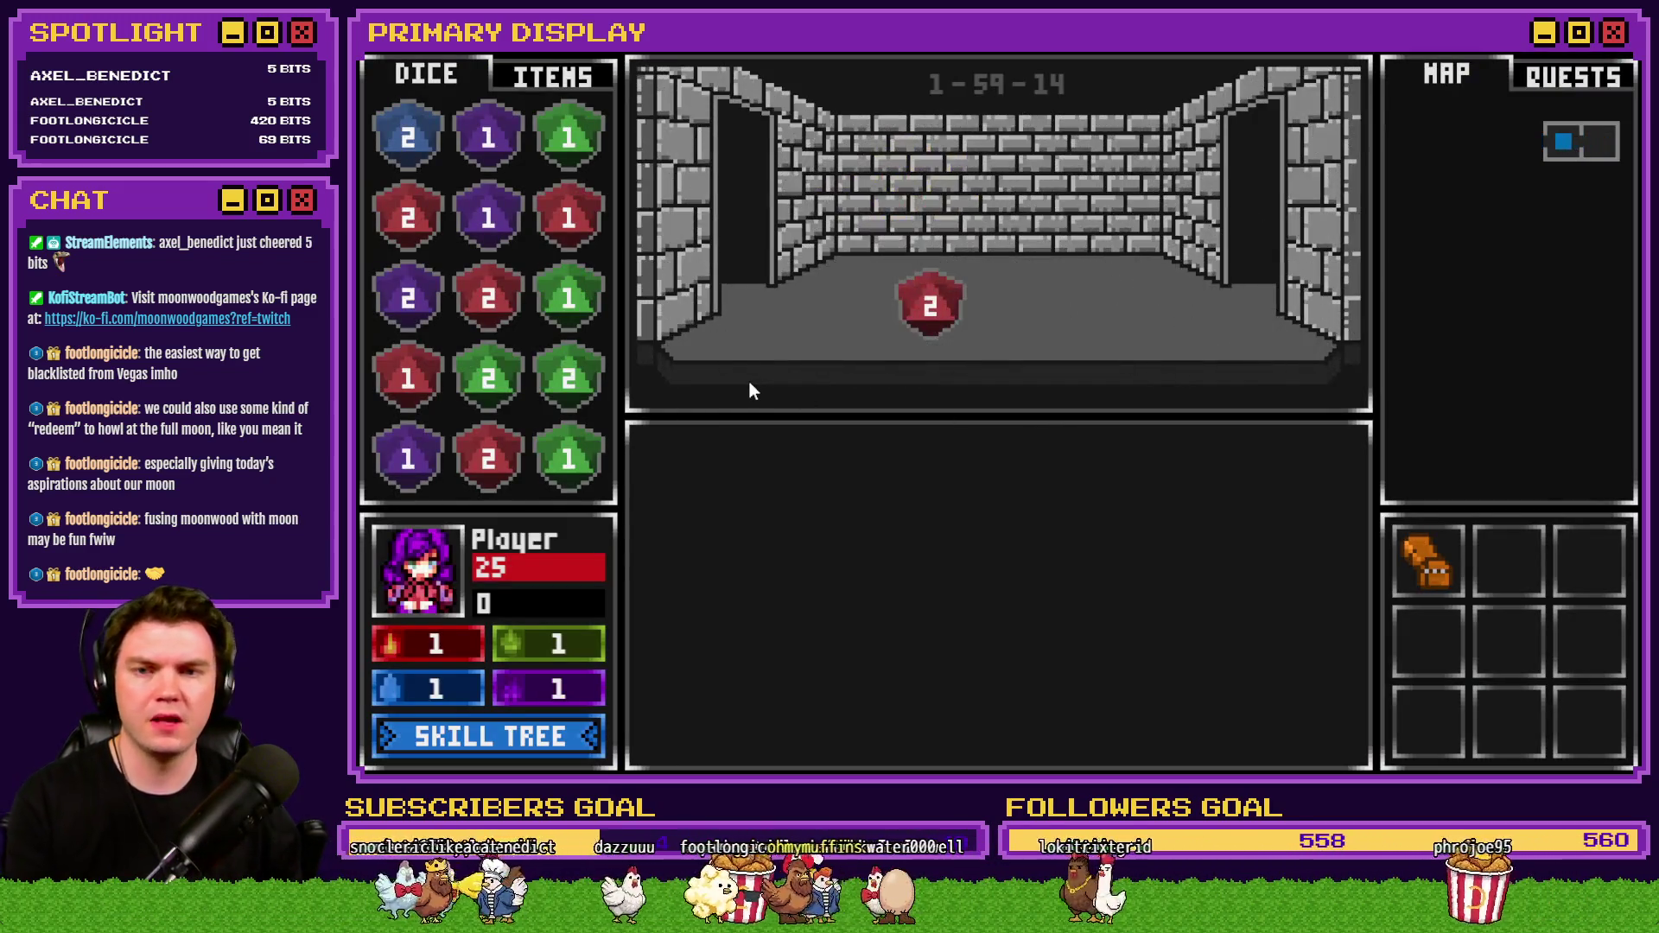
key("w")
key("w")
key("w")
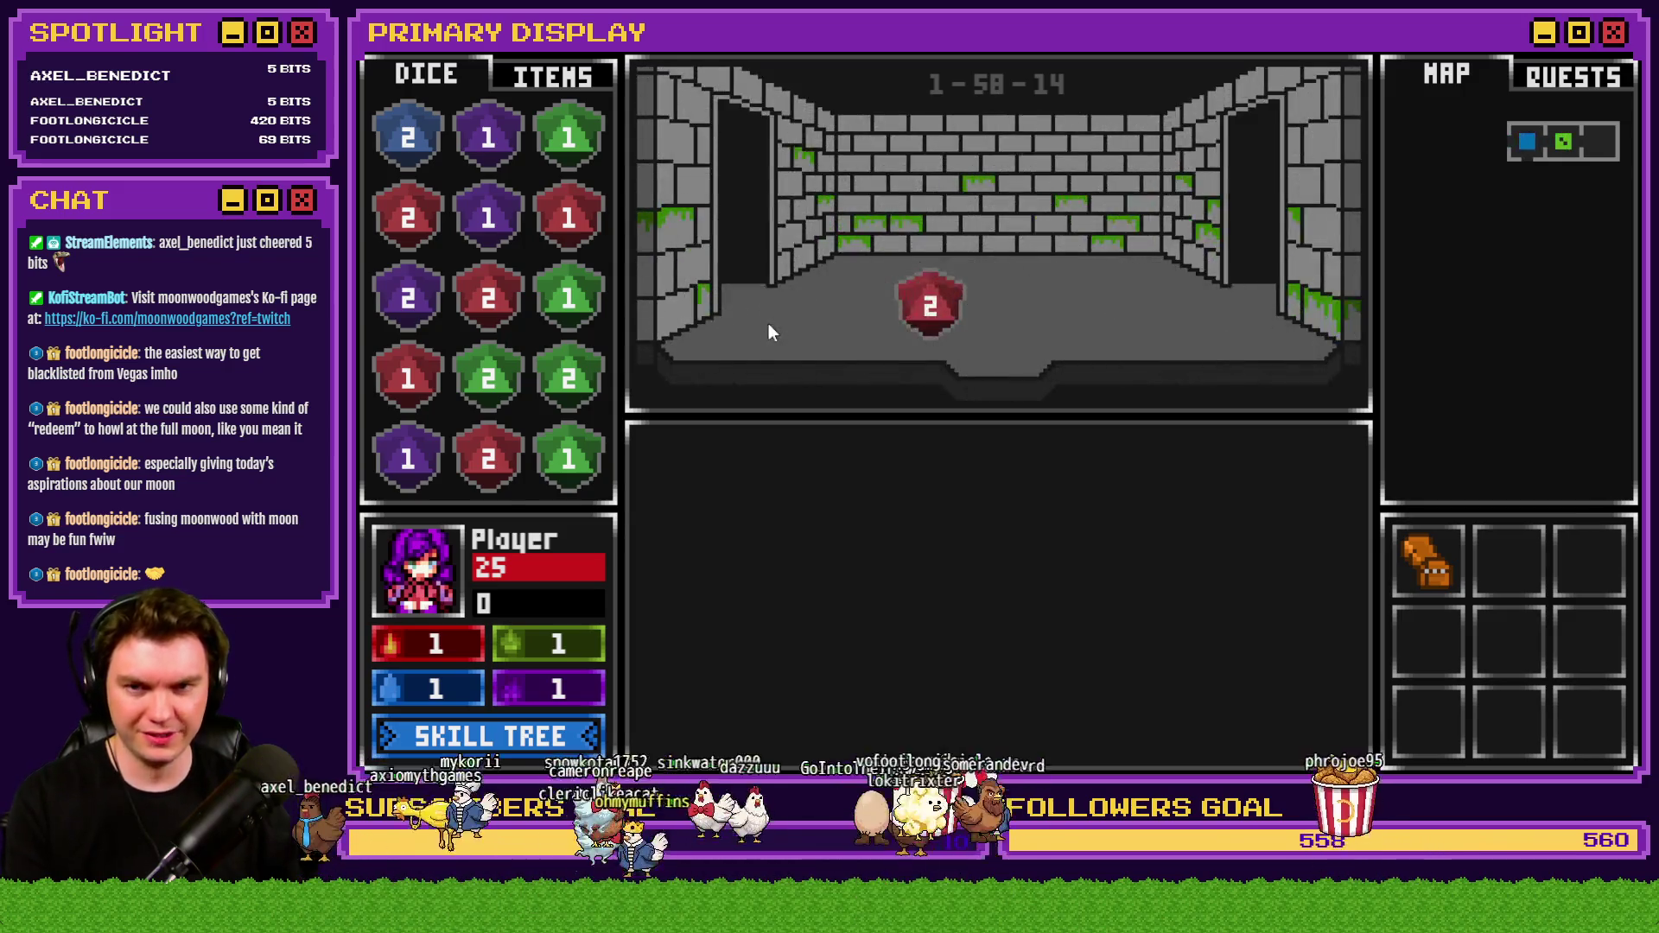
key("w")
key("w")
key("w")
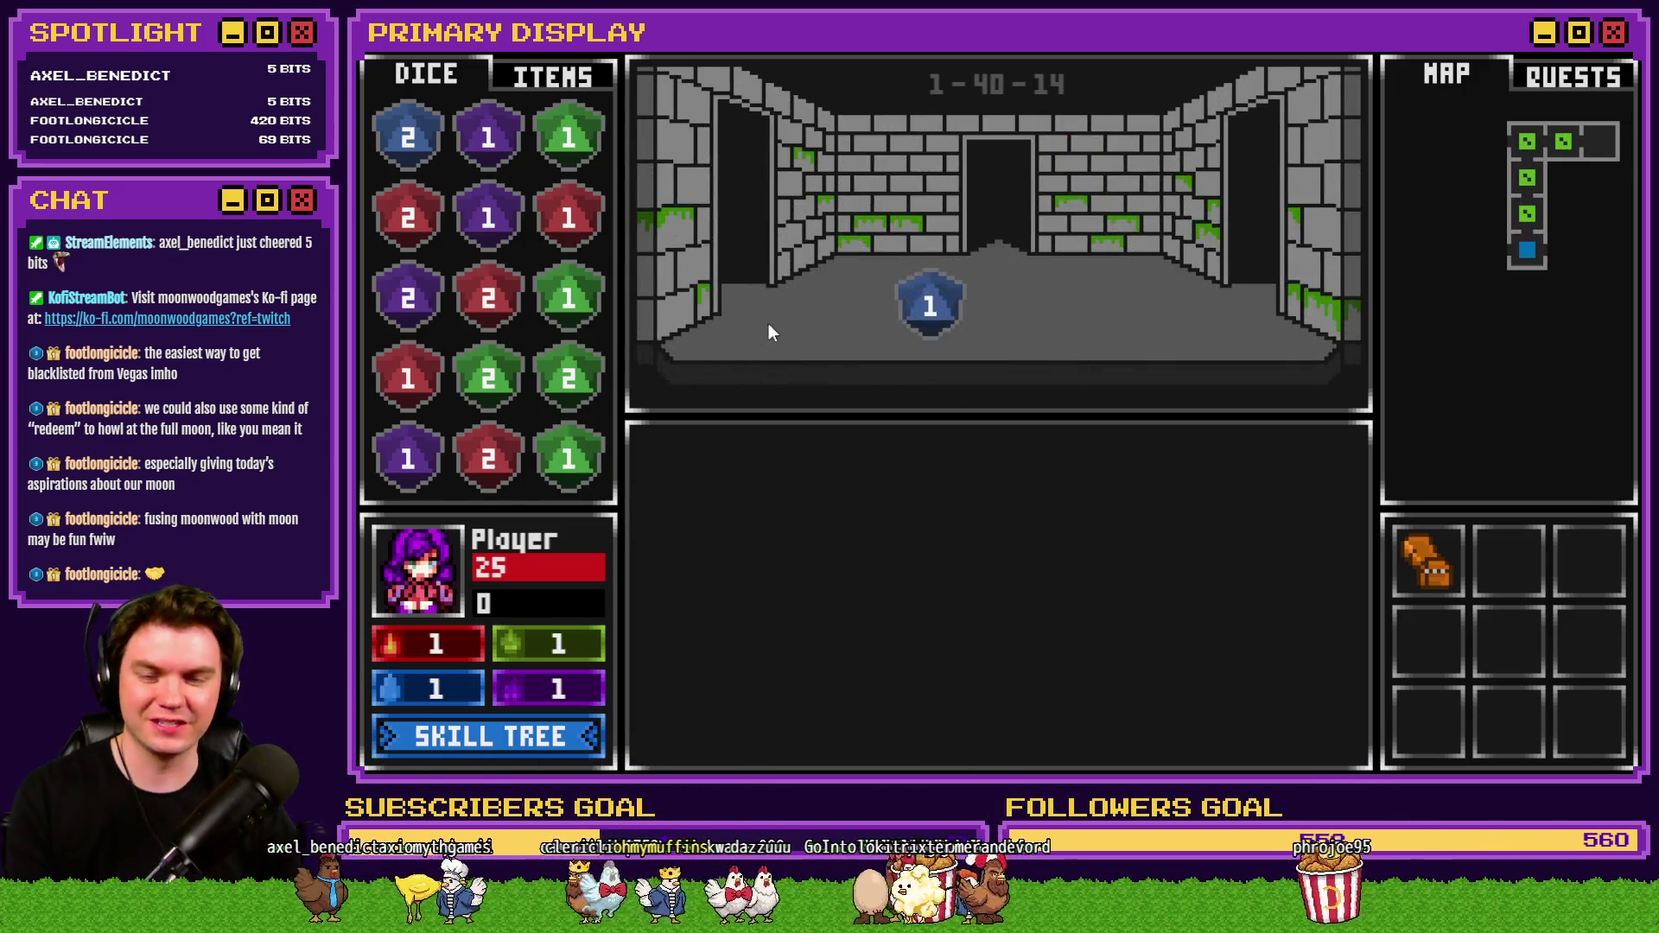
key("w")
key("w")
key("w")
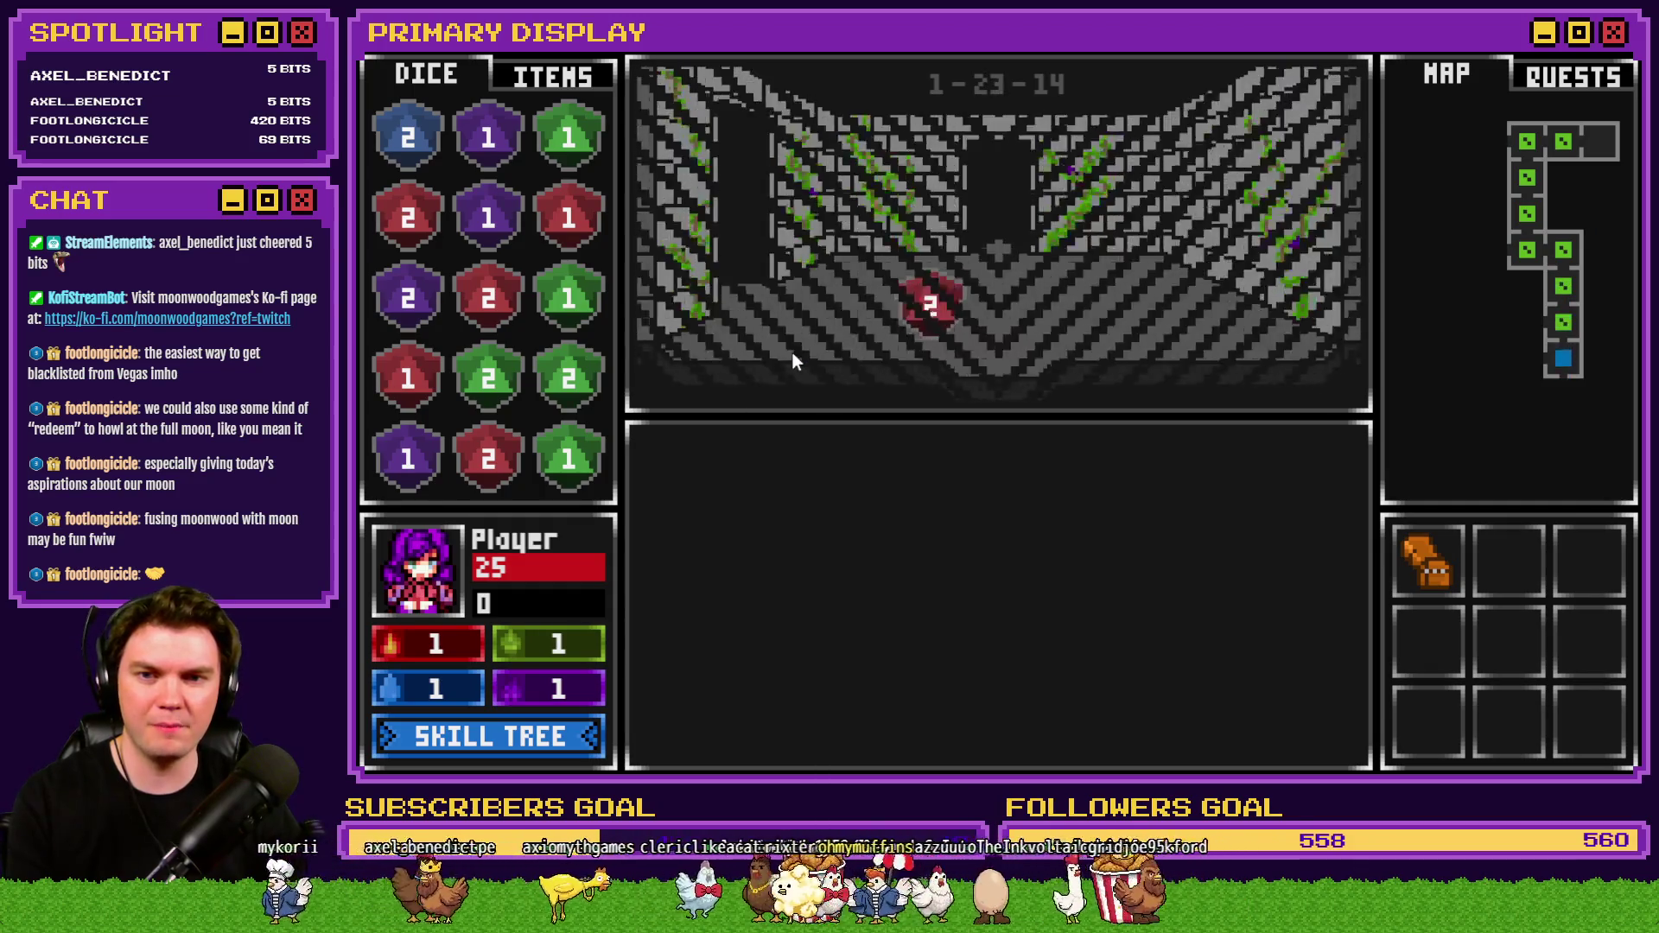
key("w")
key("w")
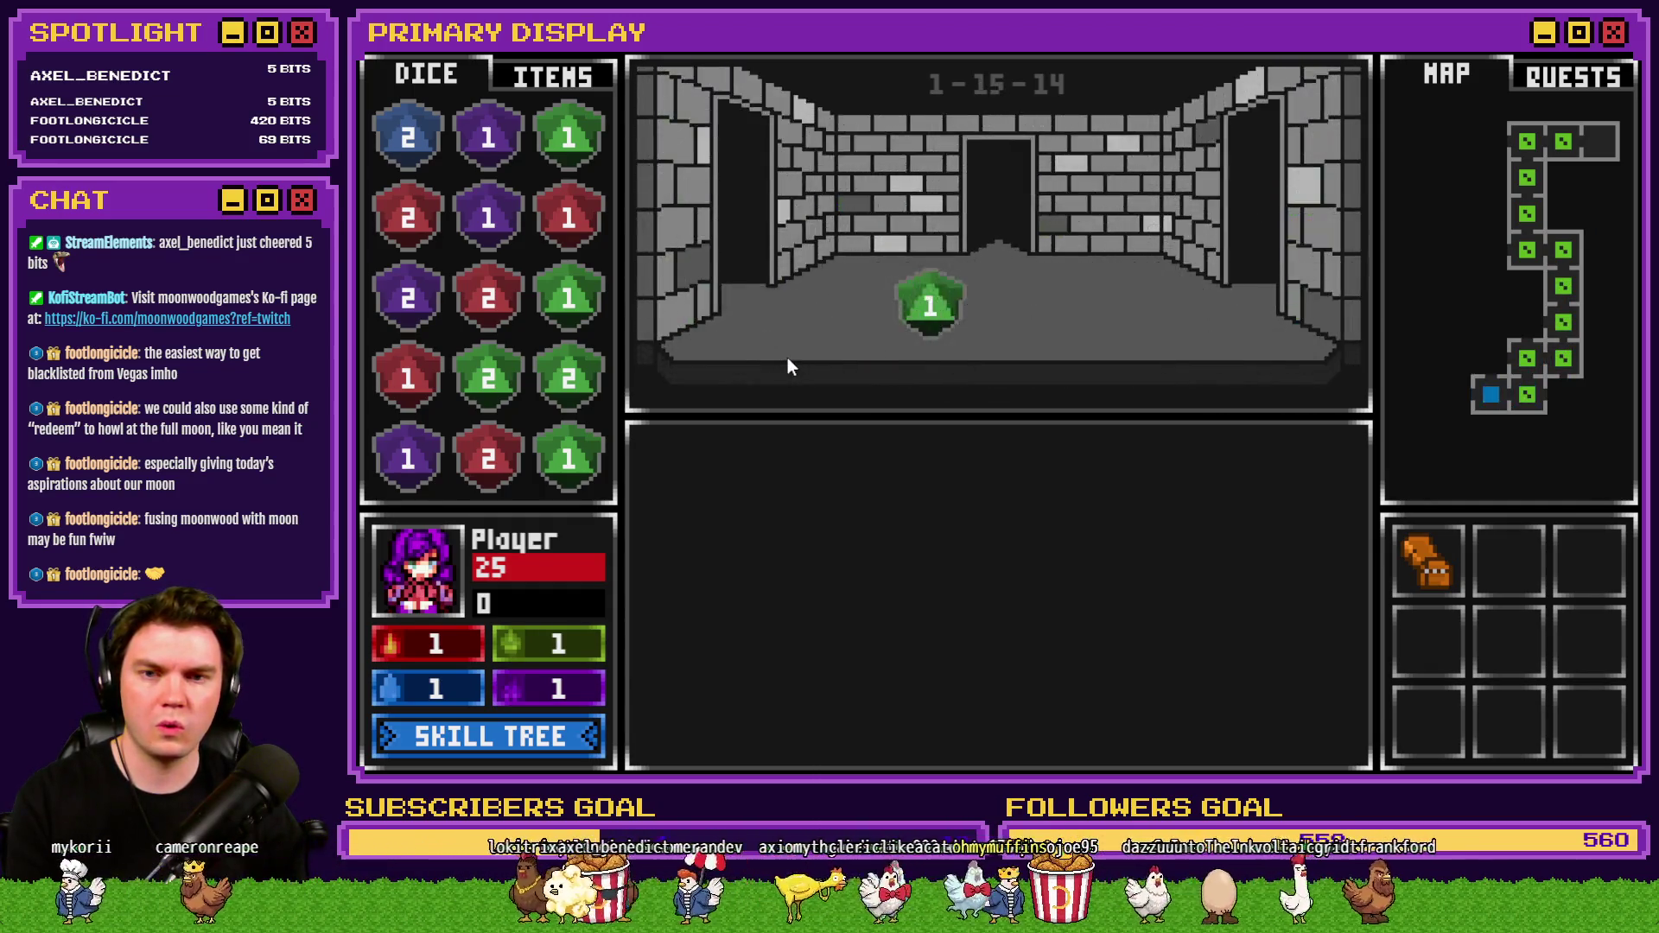
Attune to the glyphs, move past the well, and open the door to the dark room.
left_click(1030, 639)
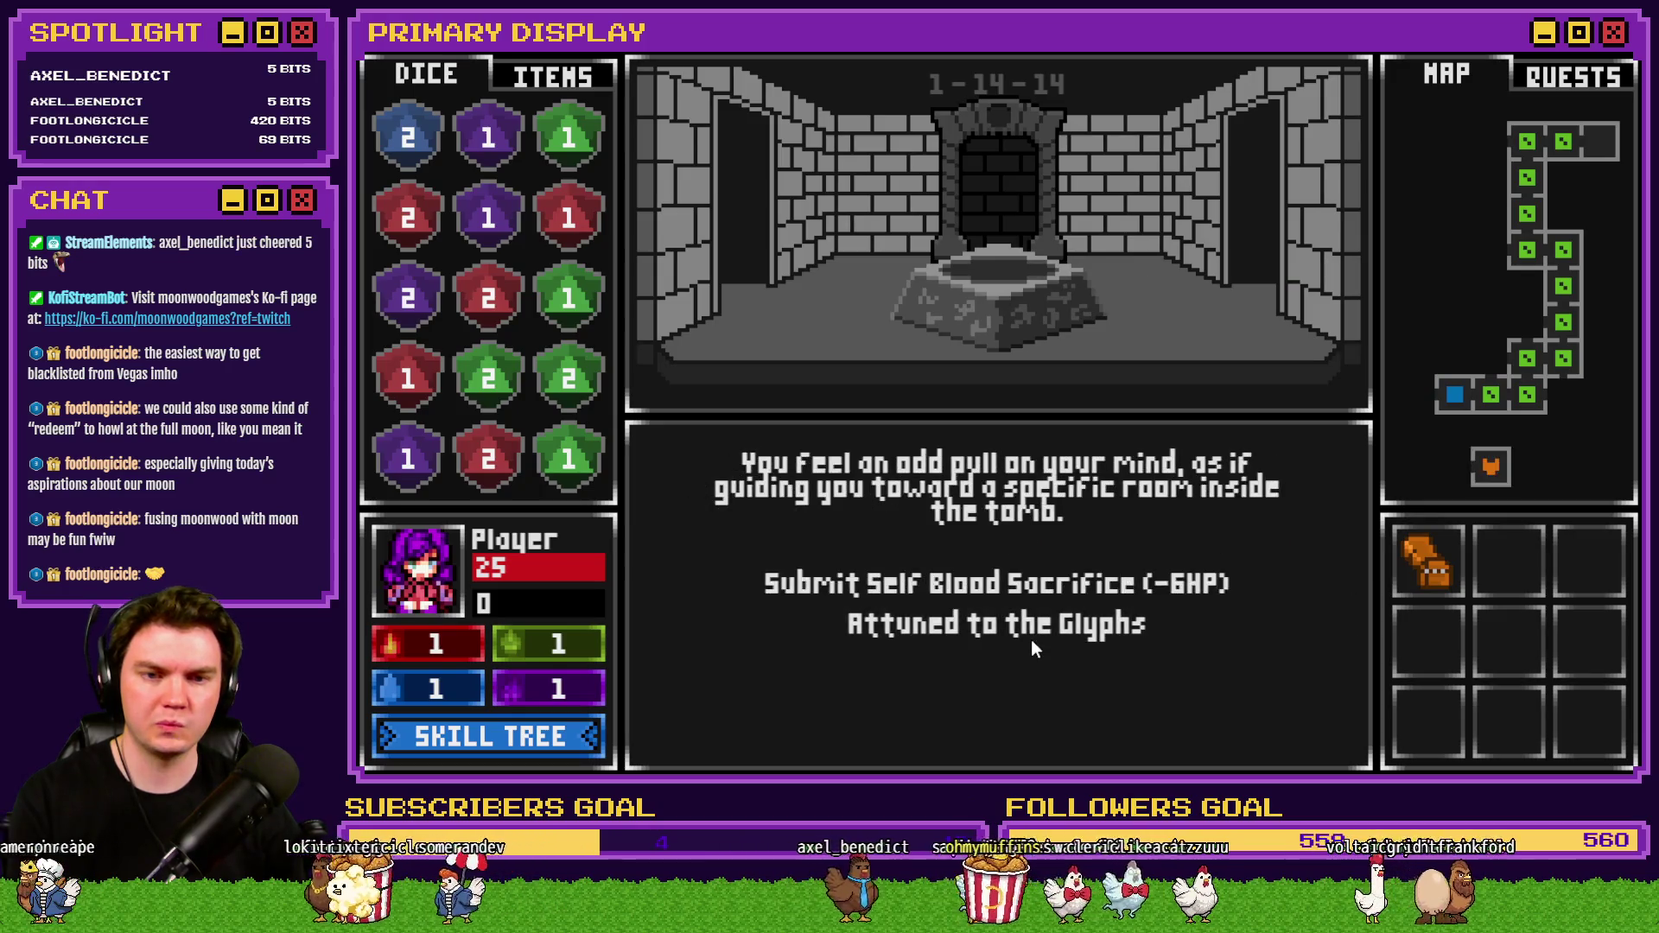
key("w")
key("w")
key("w")
key("w")
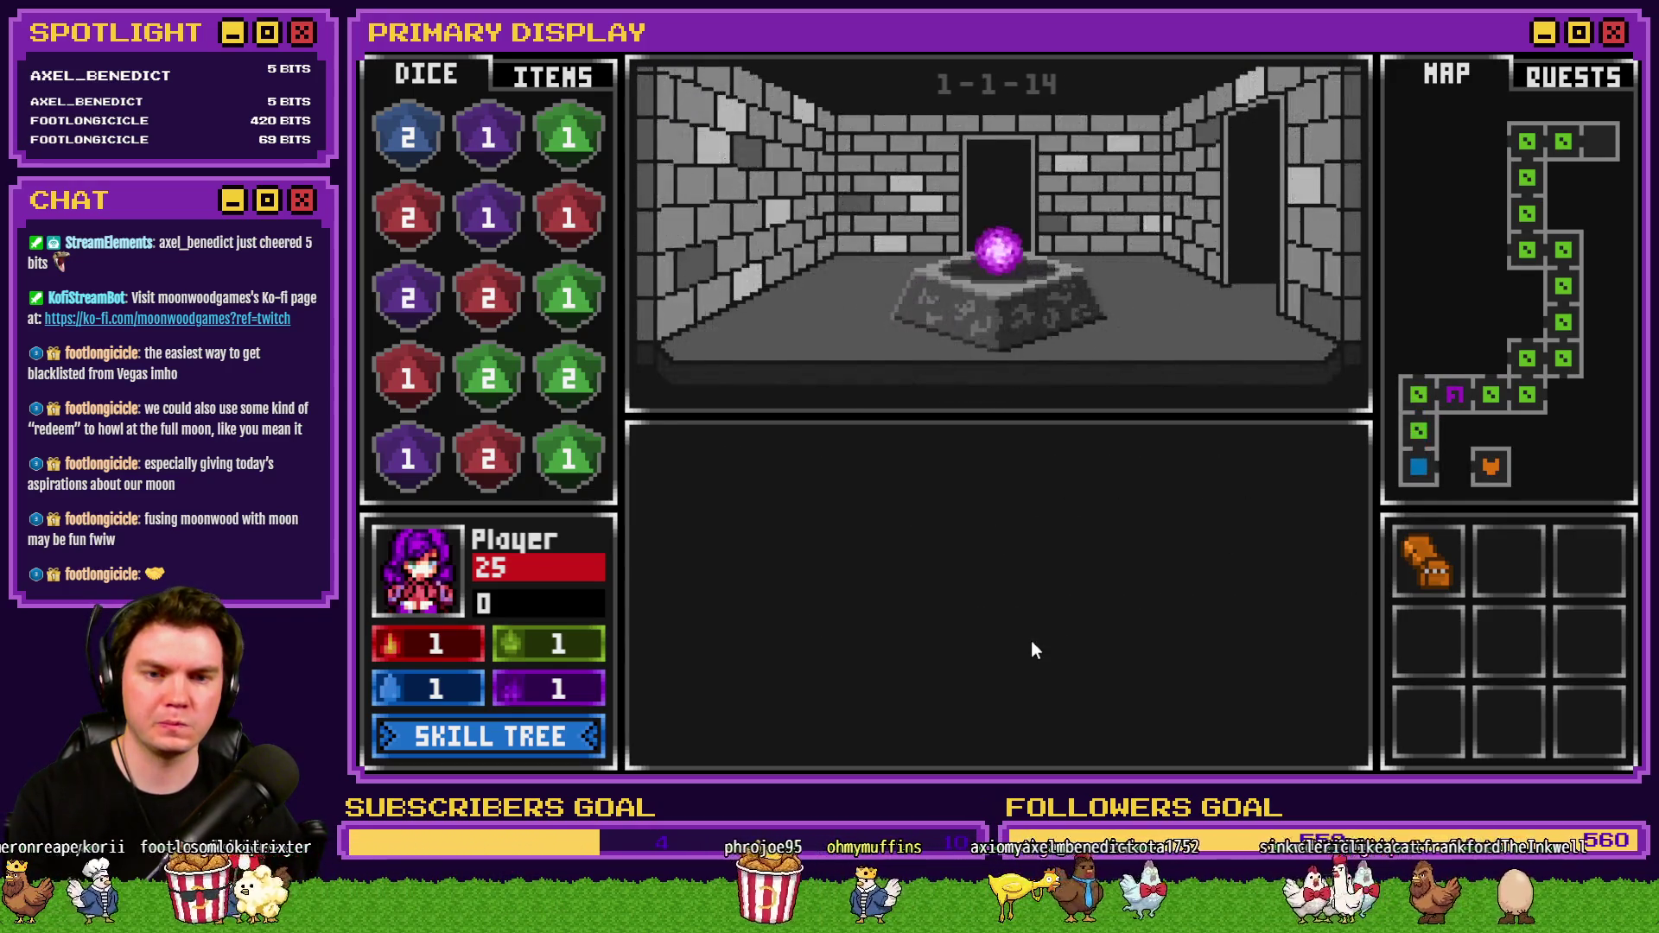
left_click(1031, 585)
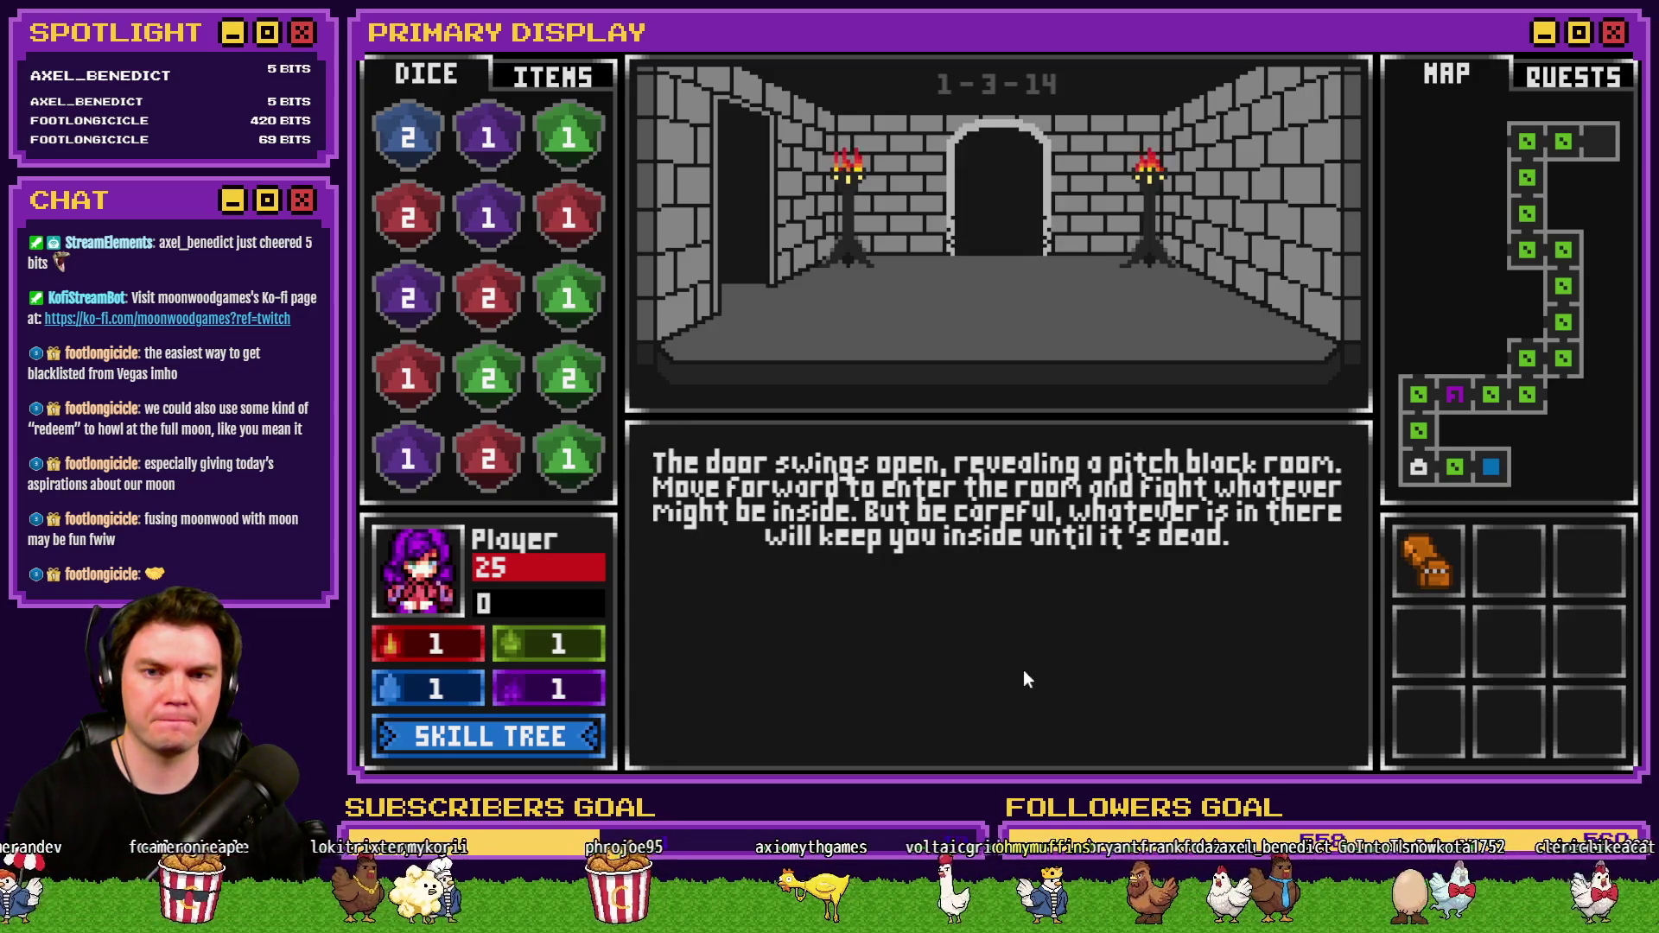
Enter the pitch-black room and scroll through the switch and variable debug list during the battle.
key("w")
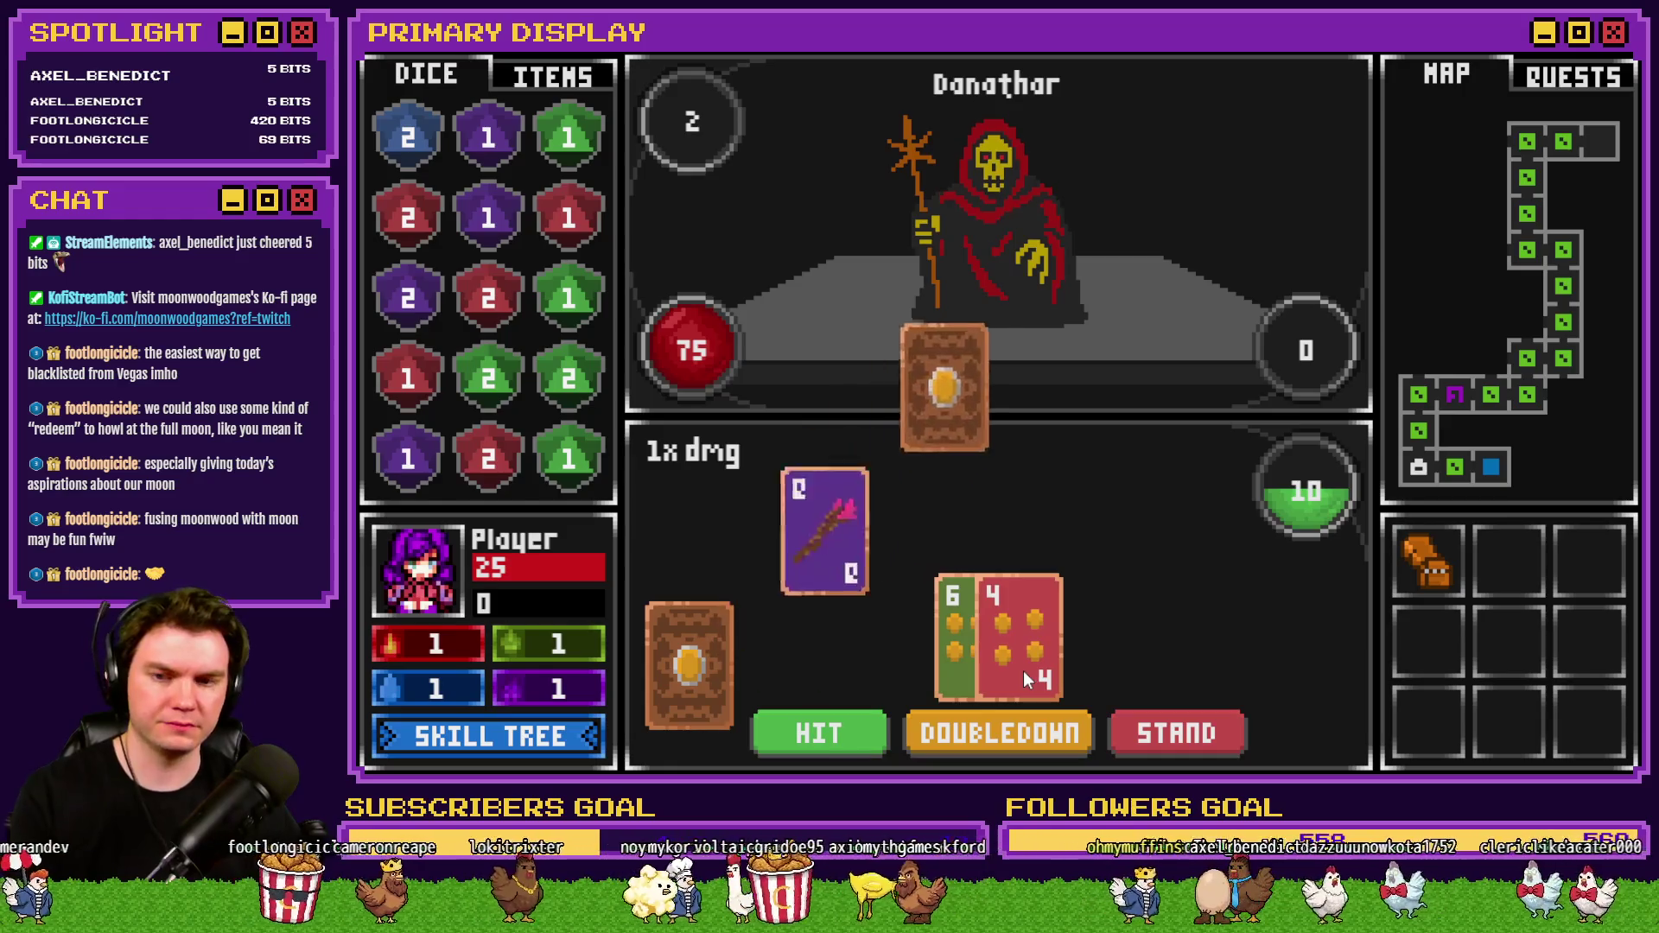
key("F9")
scroll(480, 657, "down", 11)
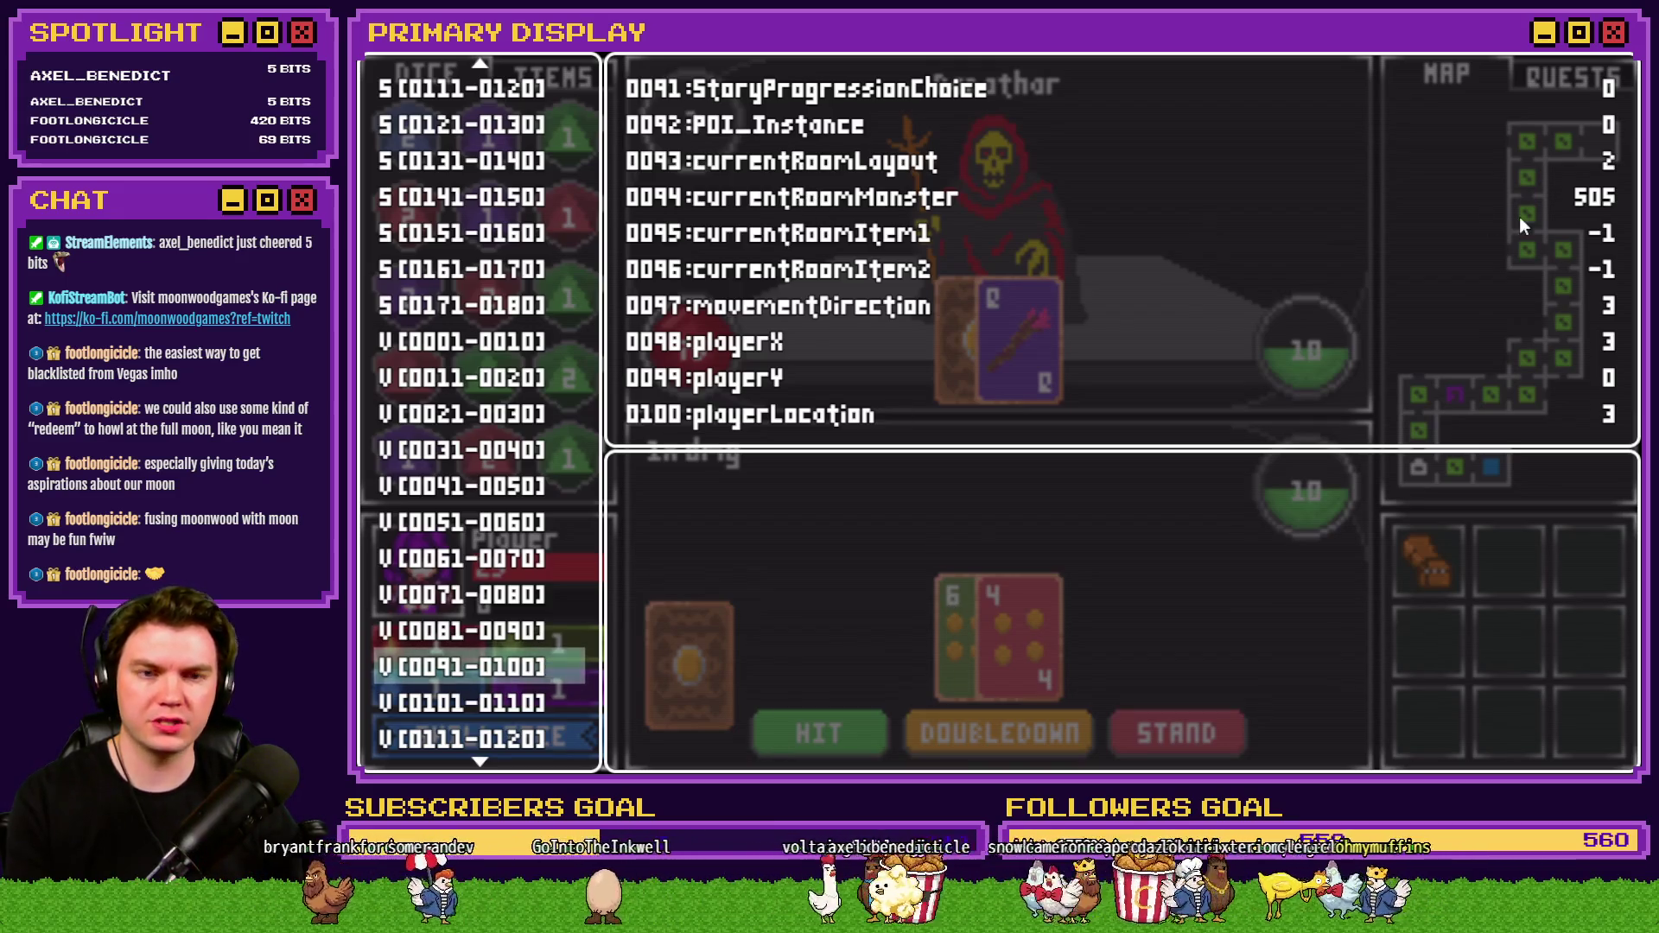
key("Escape")
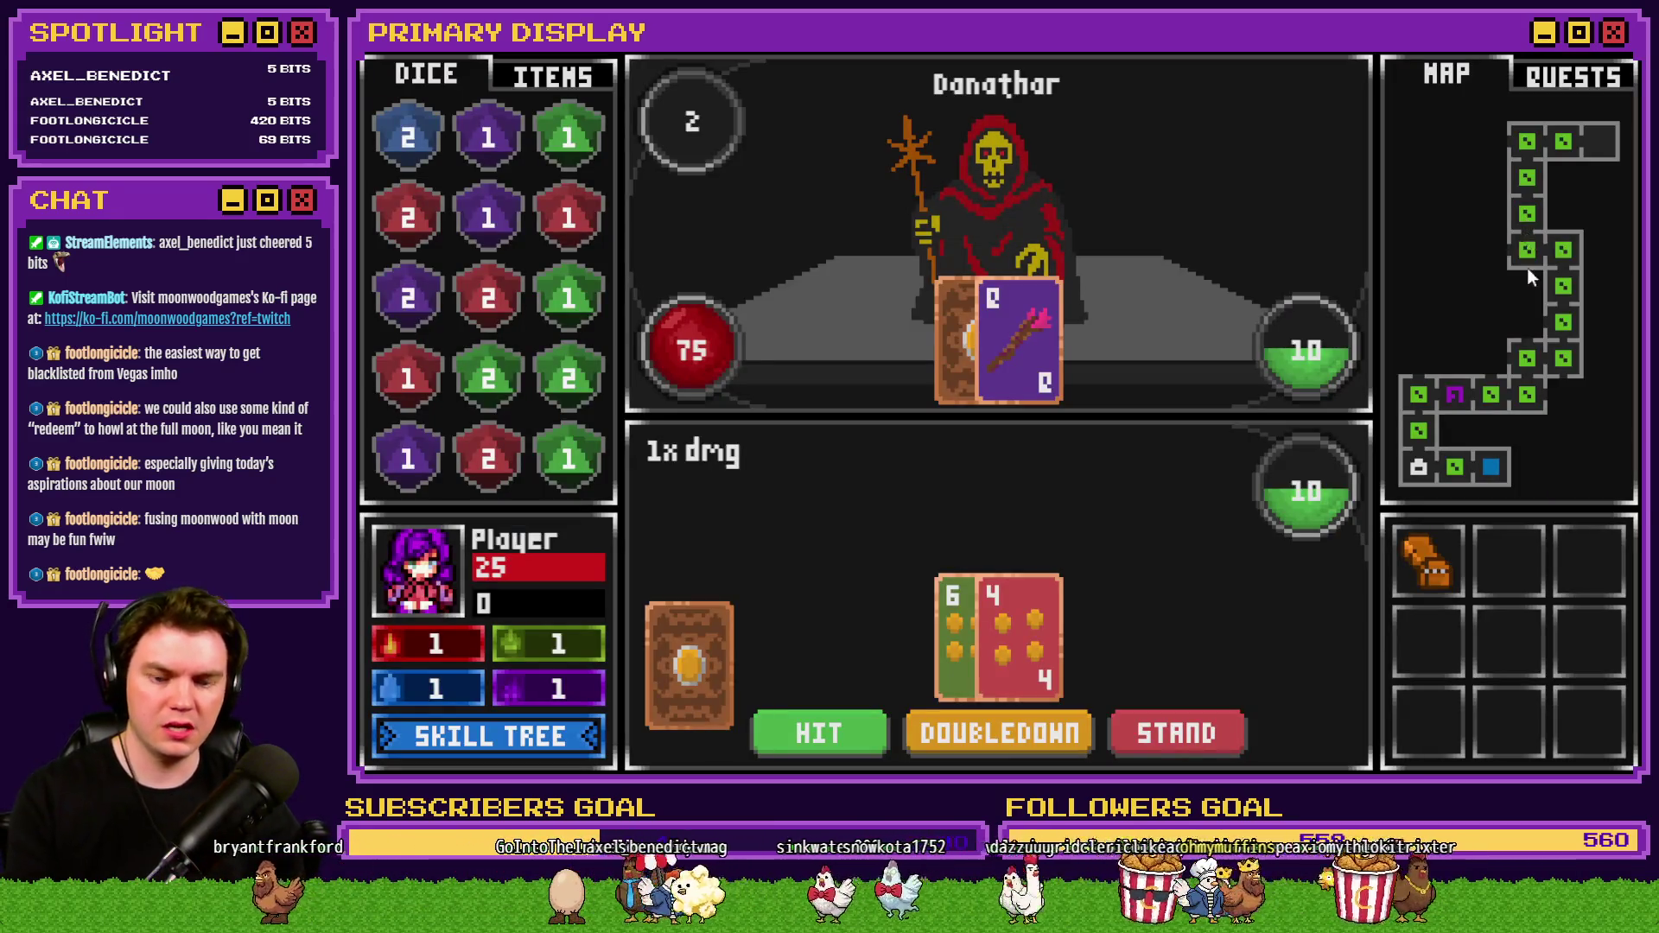
Recheck the debug values after the dice roll, then close the playtest window.
key("F9")
key("Escape")
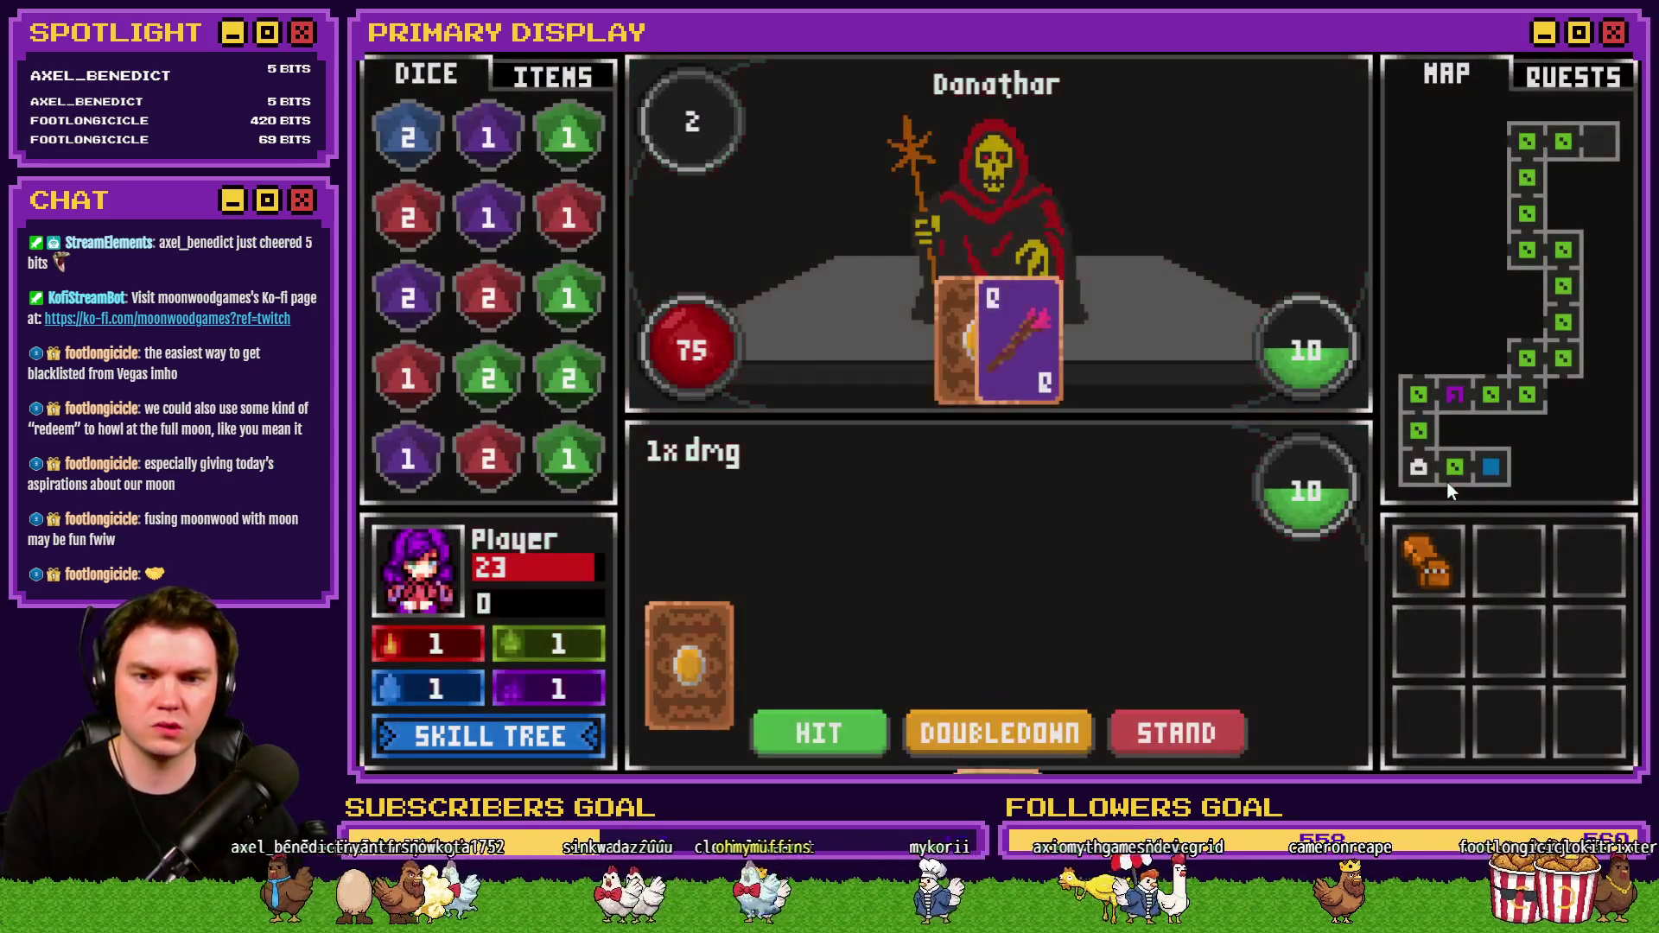
key("F9")
key("Escape")
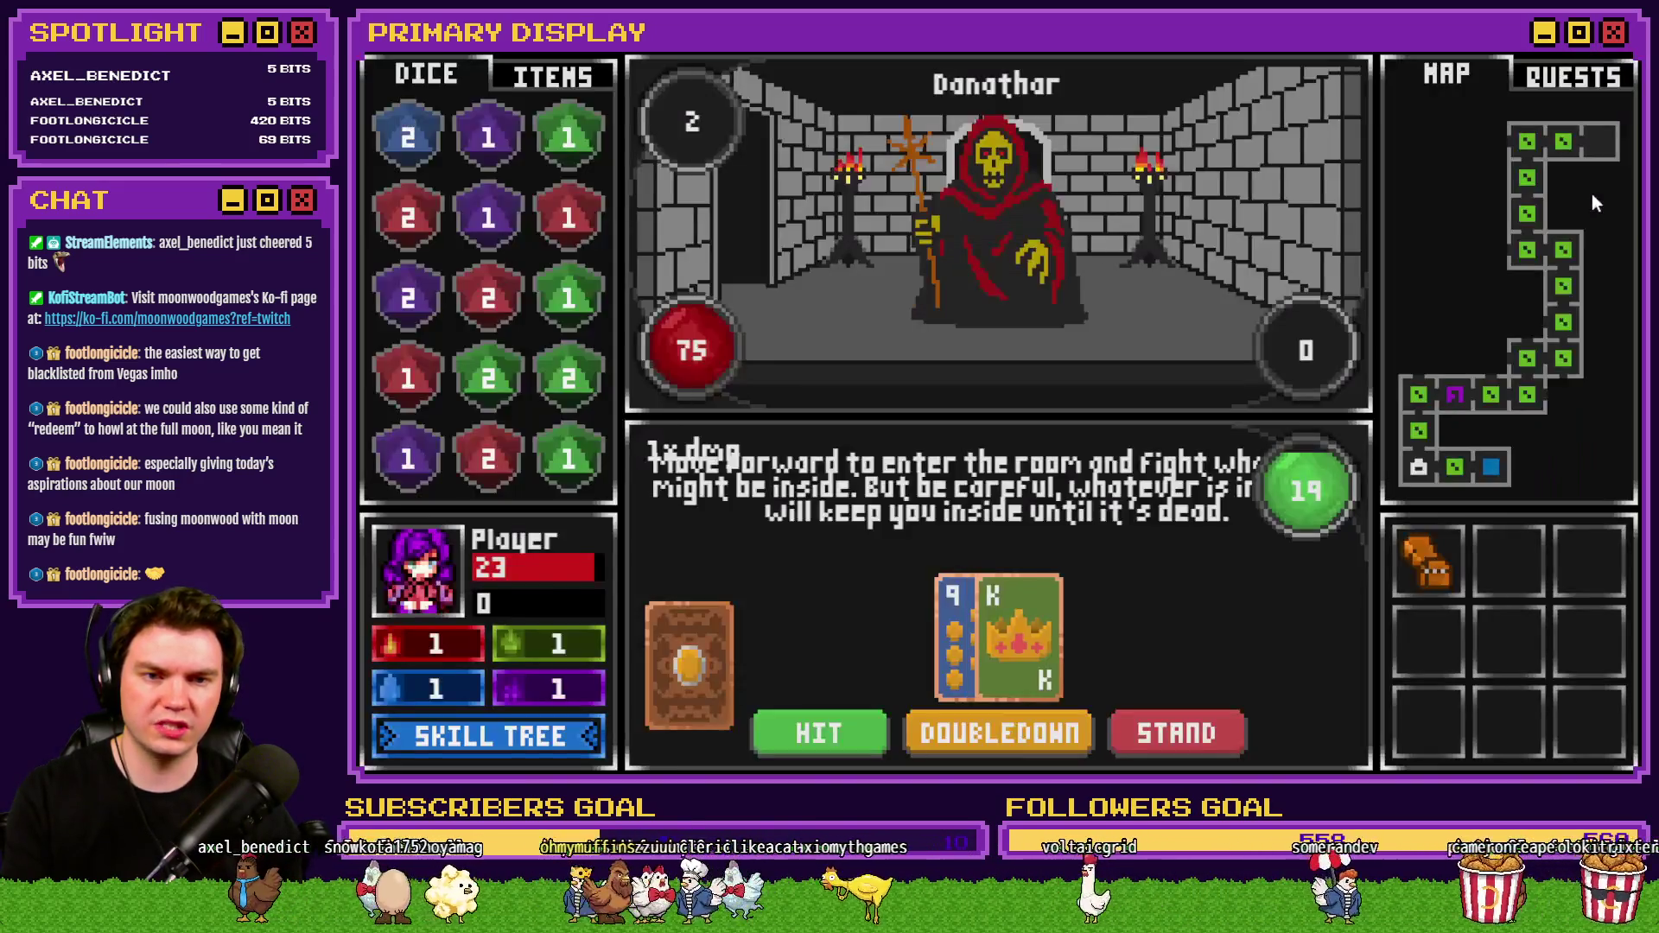
left_click(1625, 54)
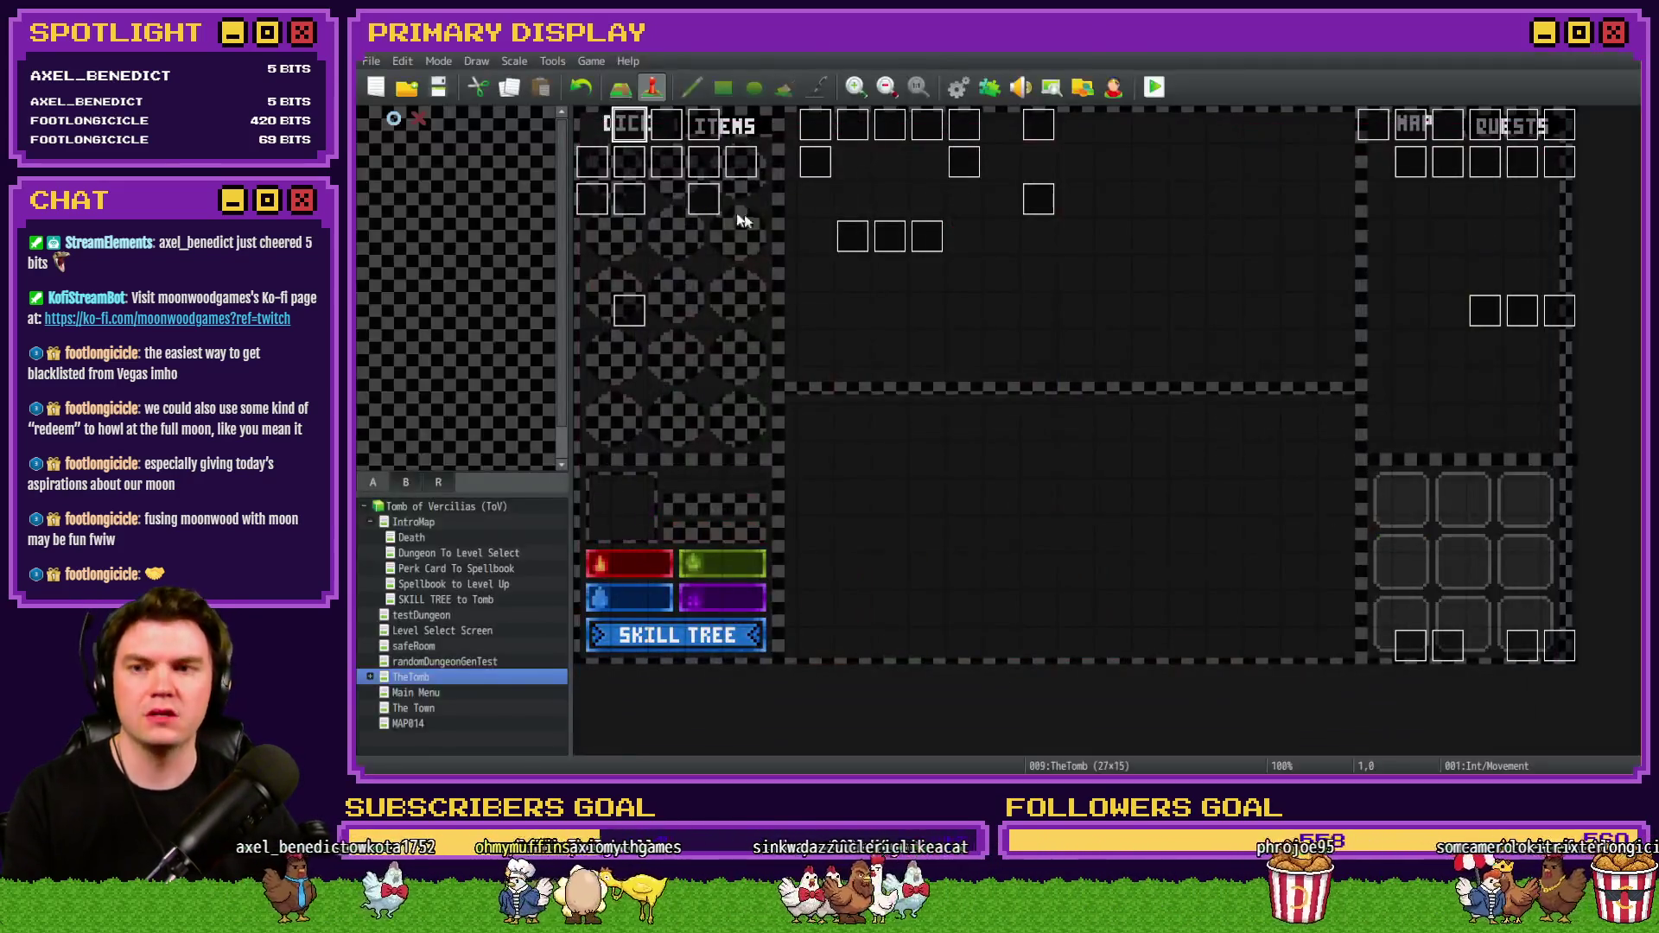
Open page 2 of the Int/Movement event and select the #0094 currentRoomMonster = -1 command.
double_click(627, 136)
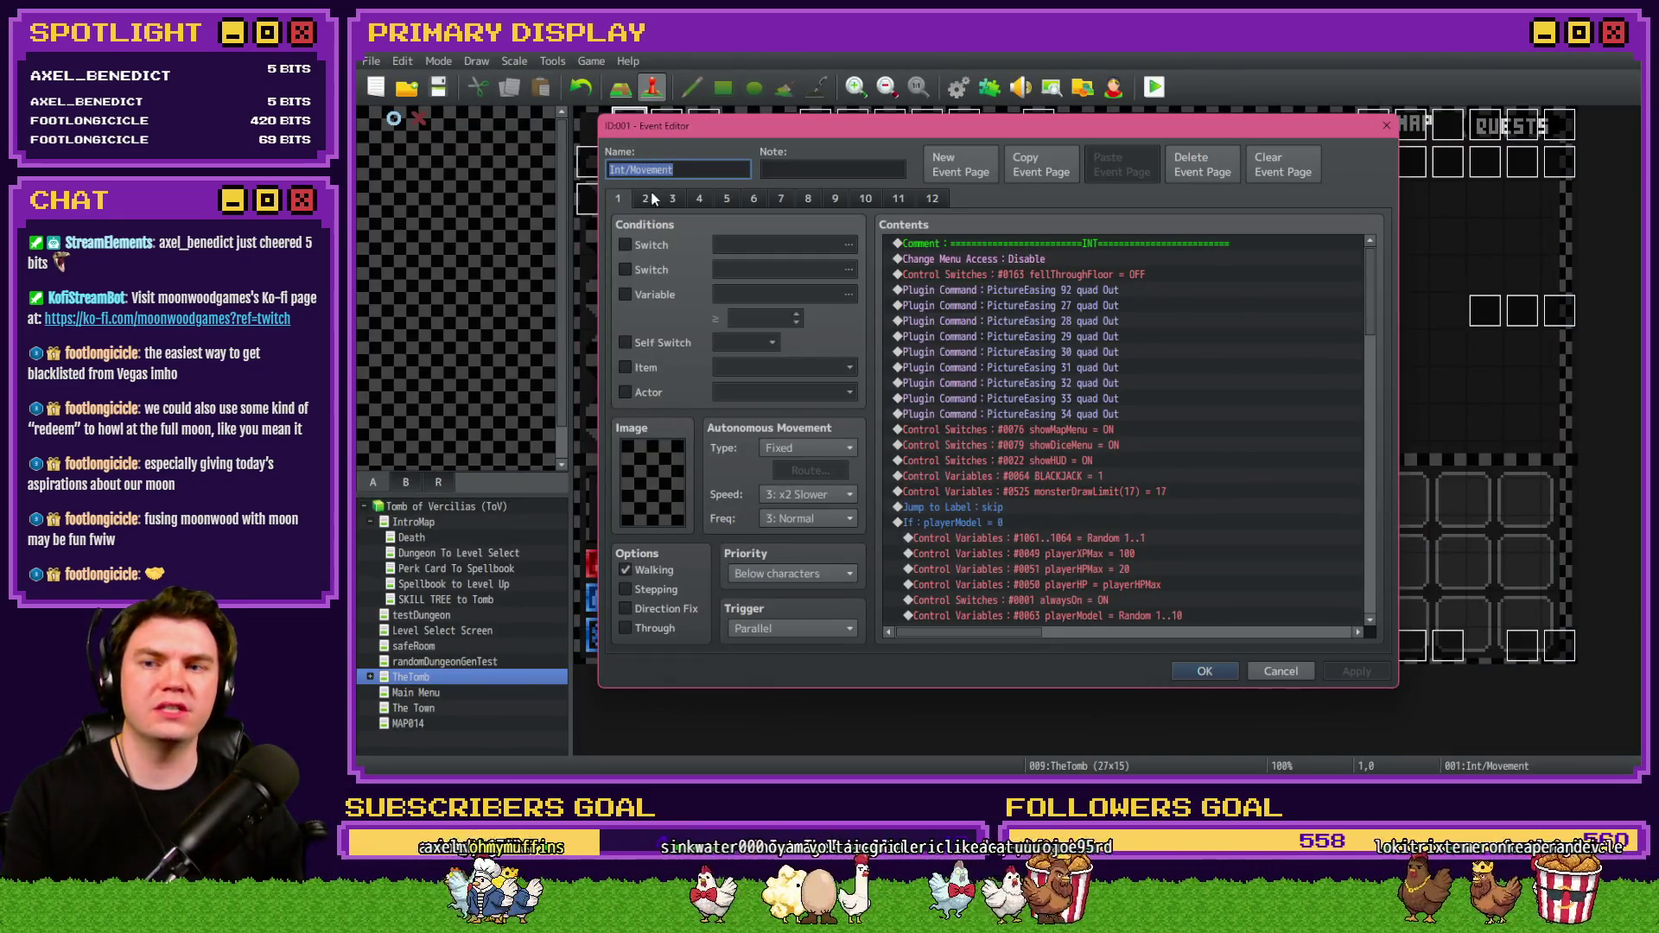
left_click(648, 198)
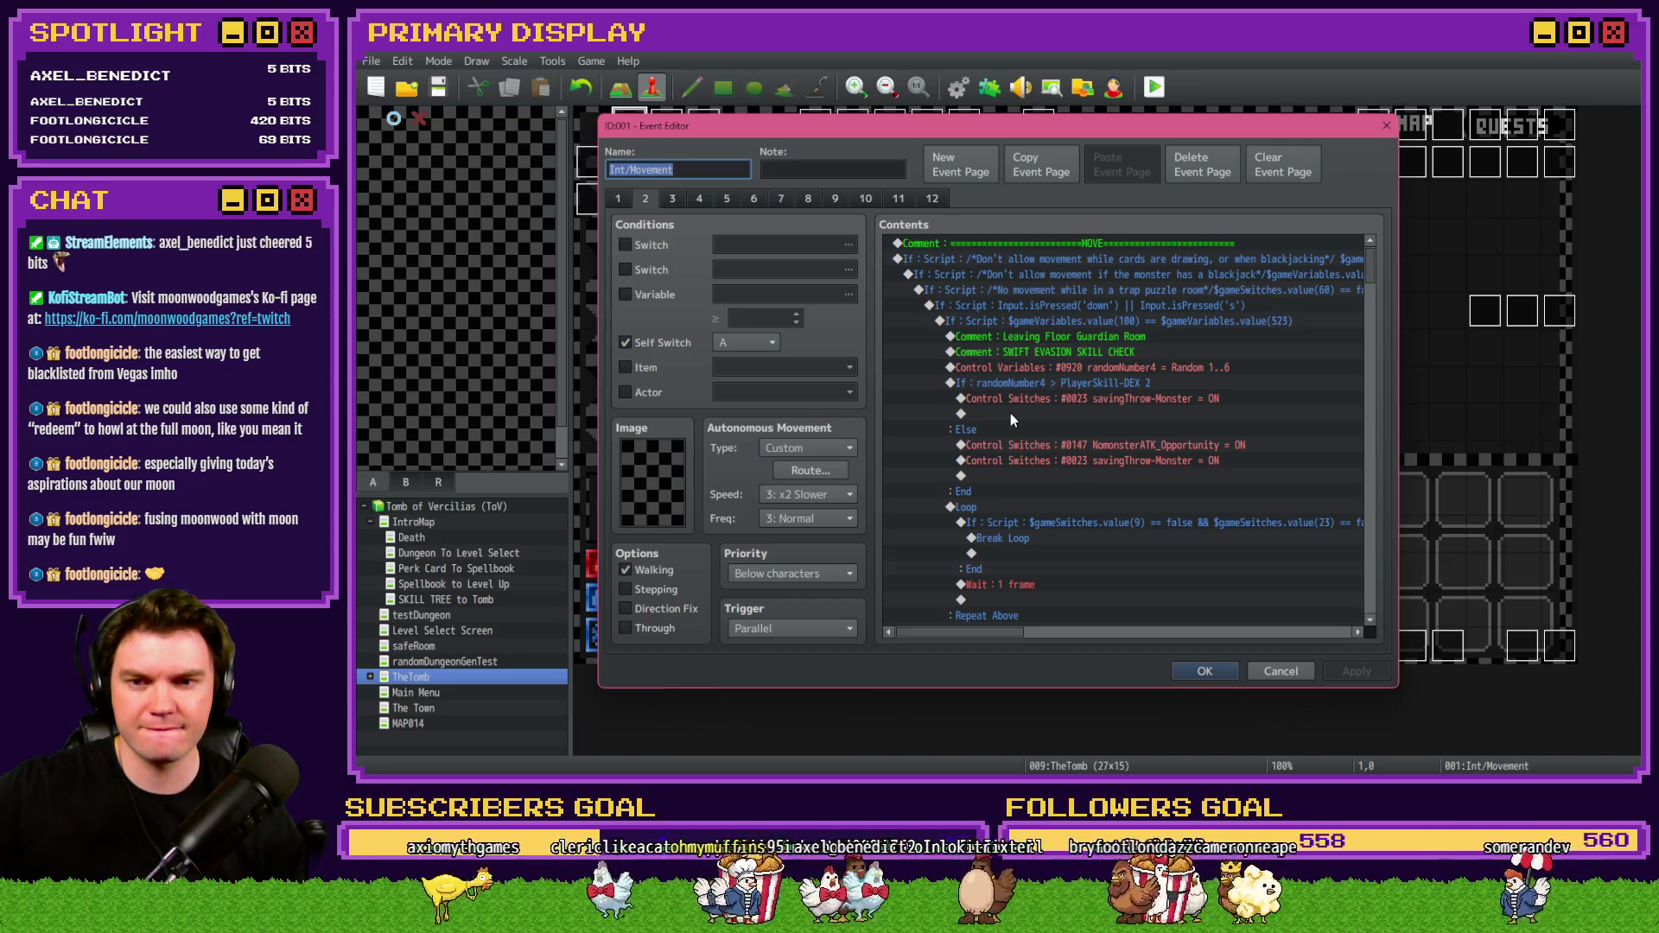
scroll(1033, 411, "down", 4)
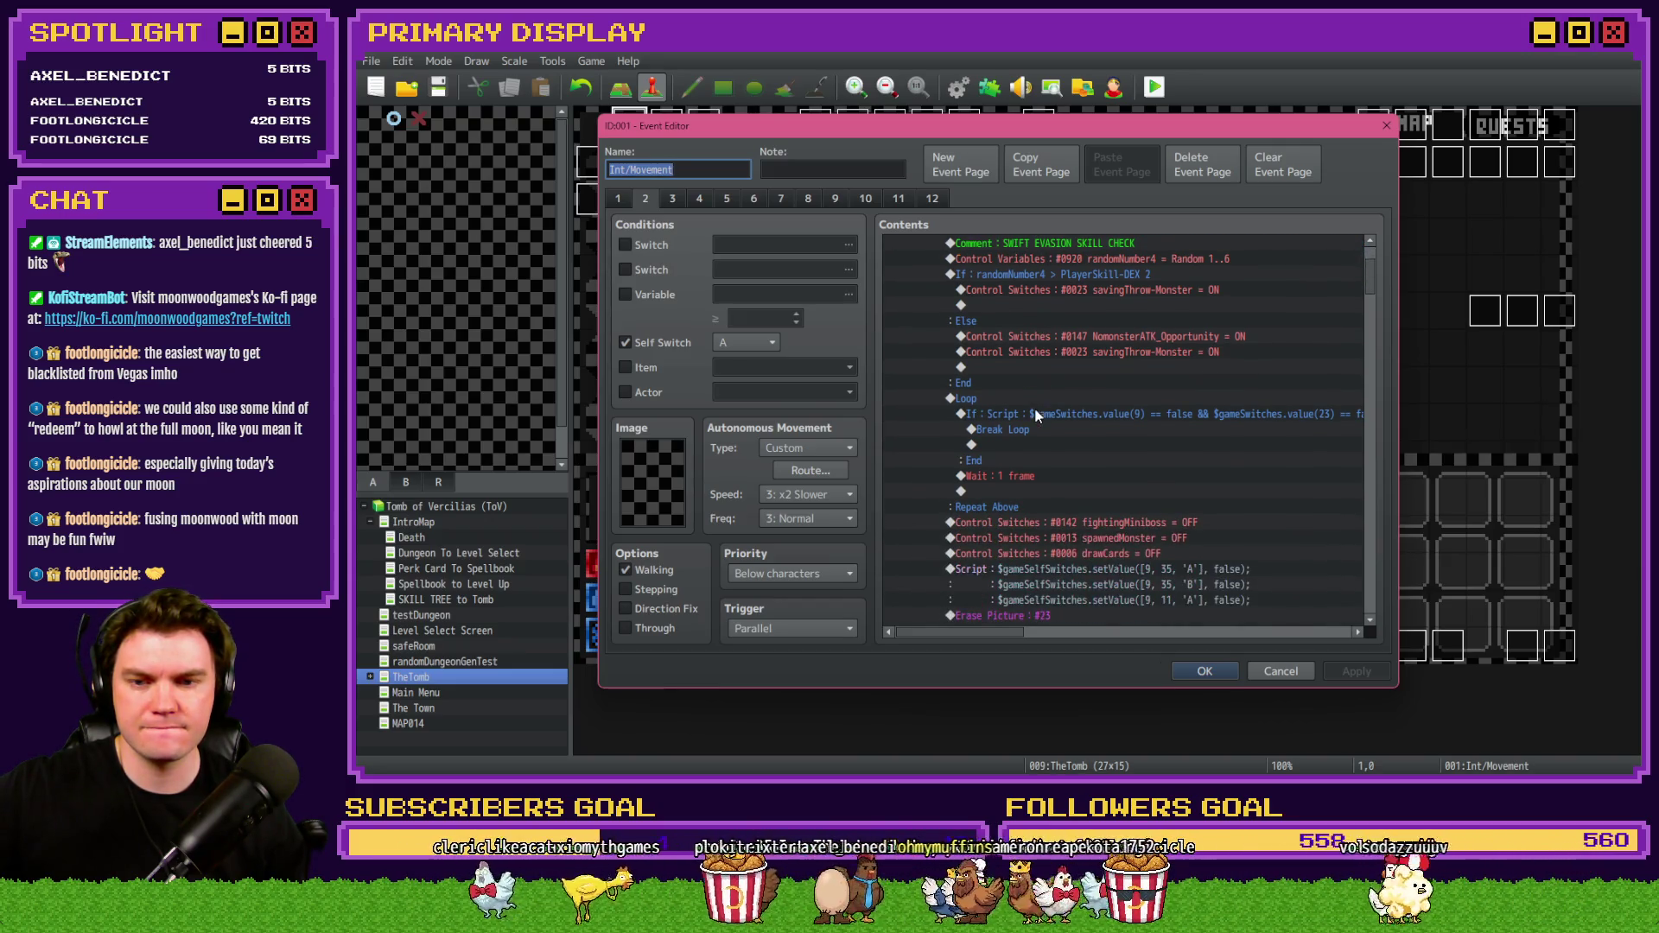
scroll(1034, 407, "down", 4)
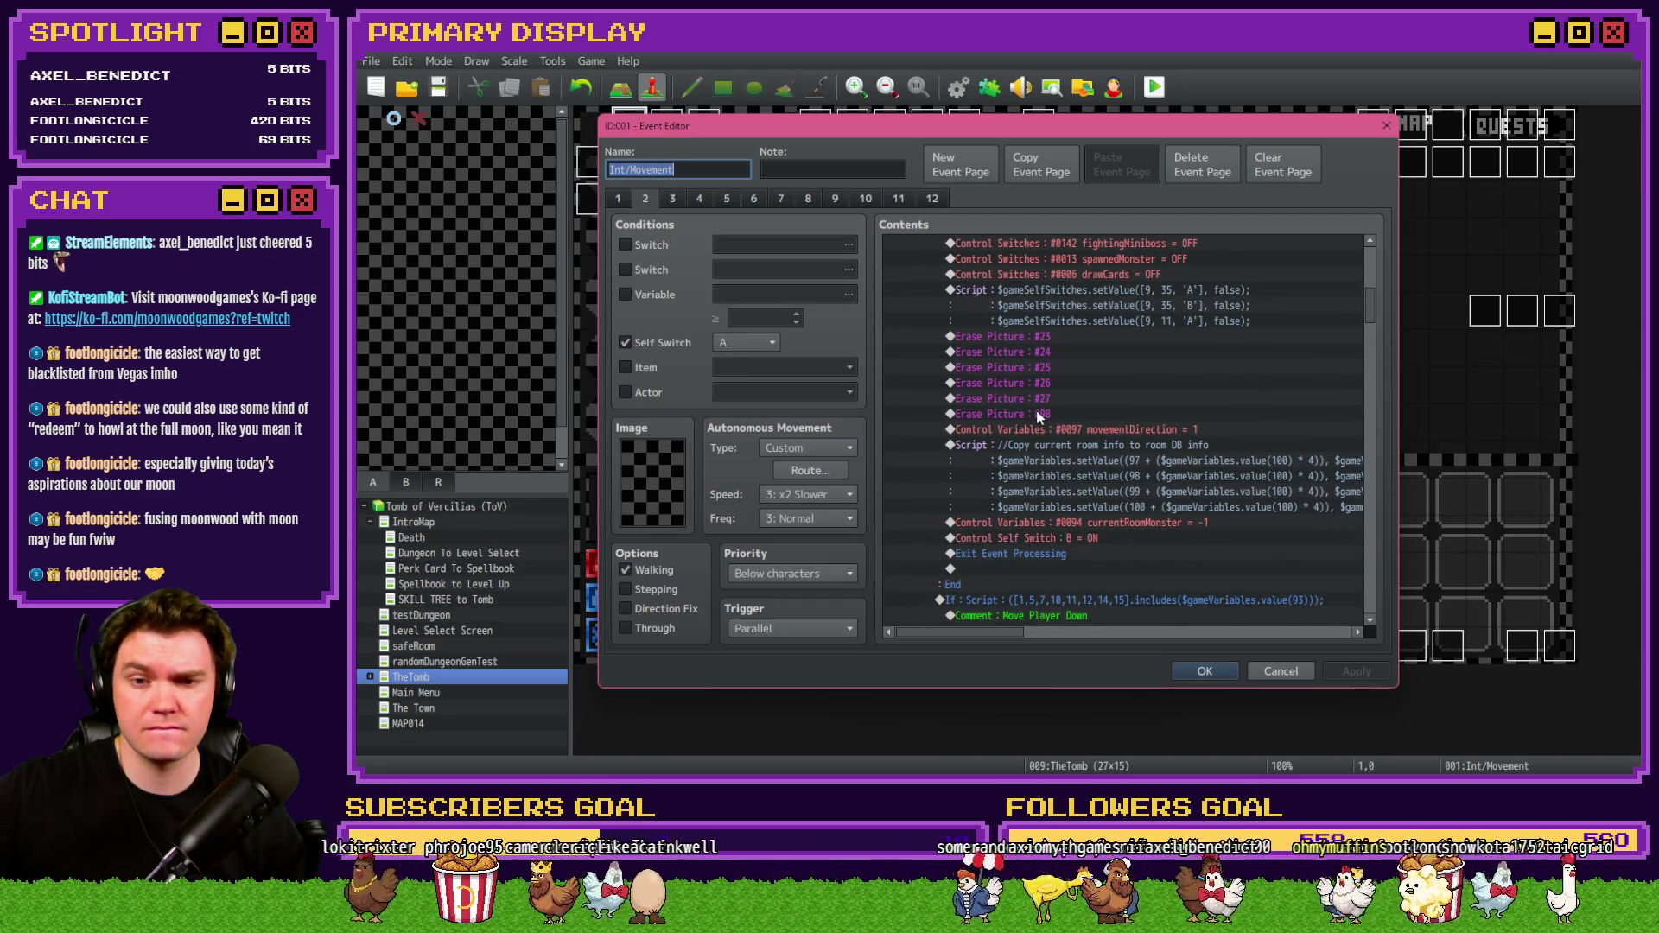
left_click(1116, 522)
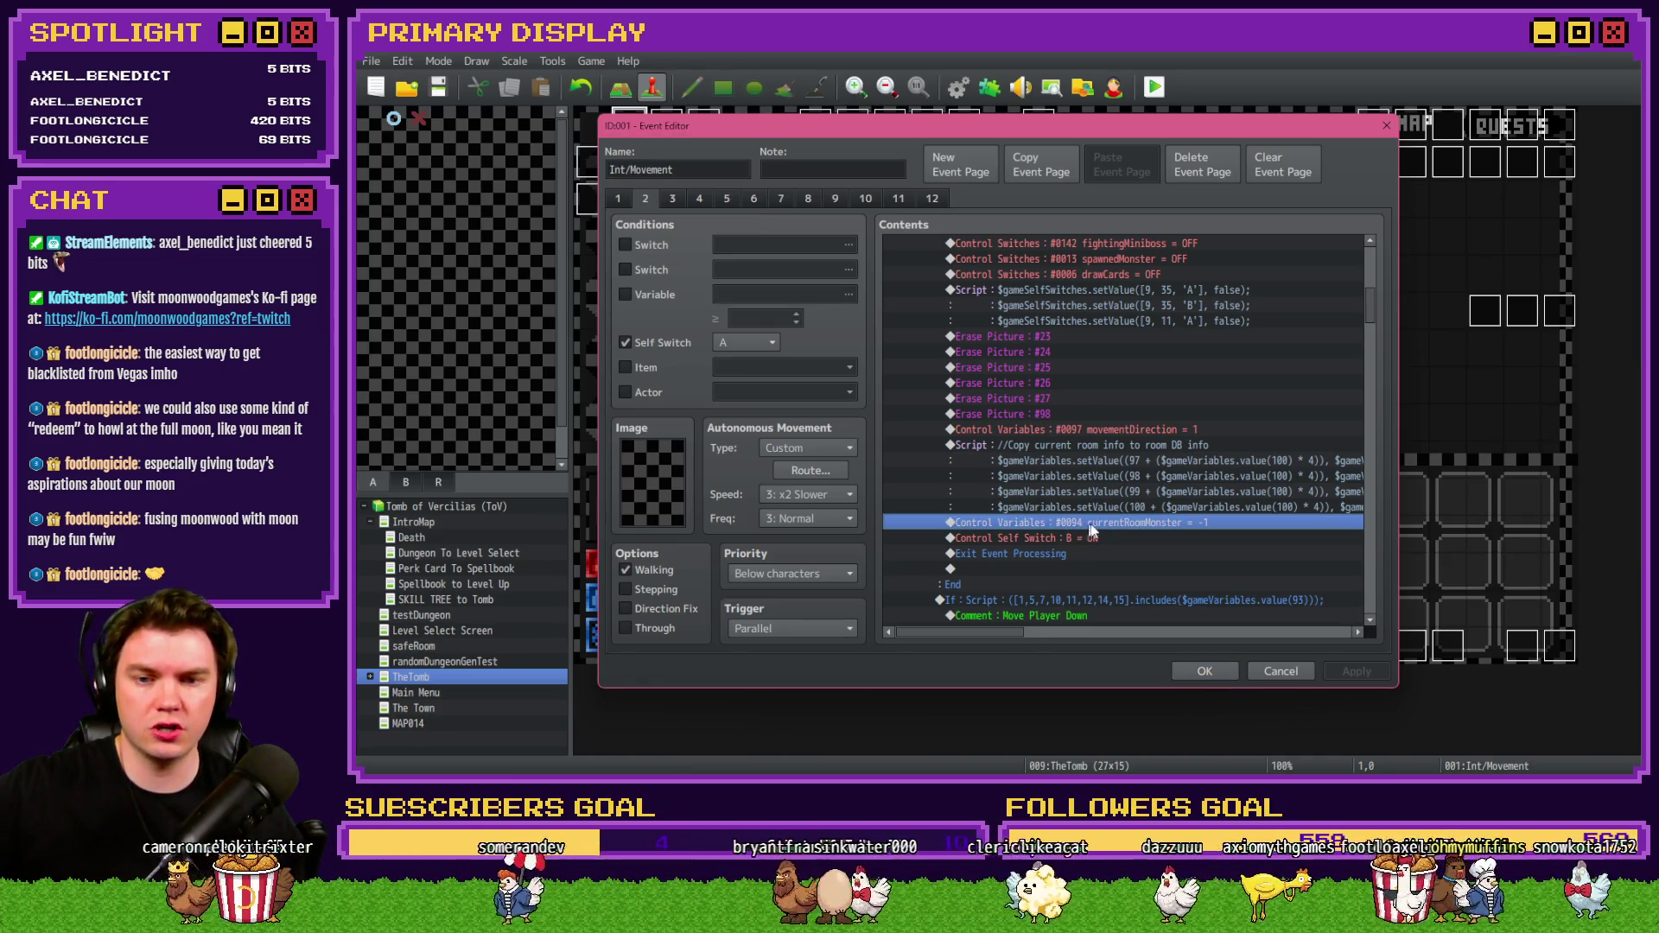
Select the room-info script line above it and bring up the second page of Event Commands.
key("Up")
key("Down")
key("Up")
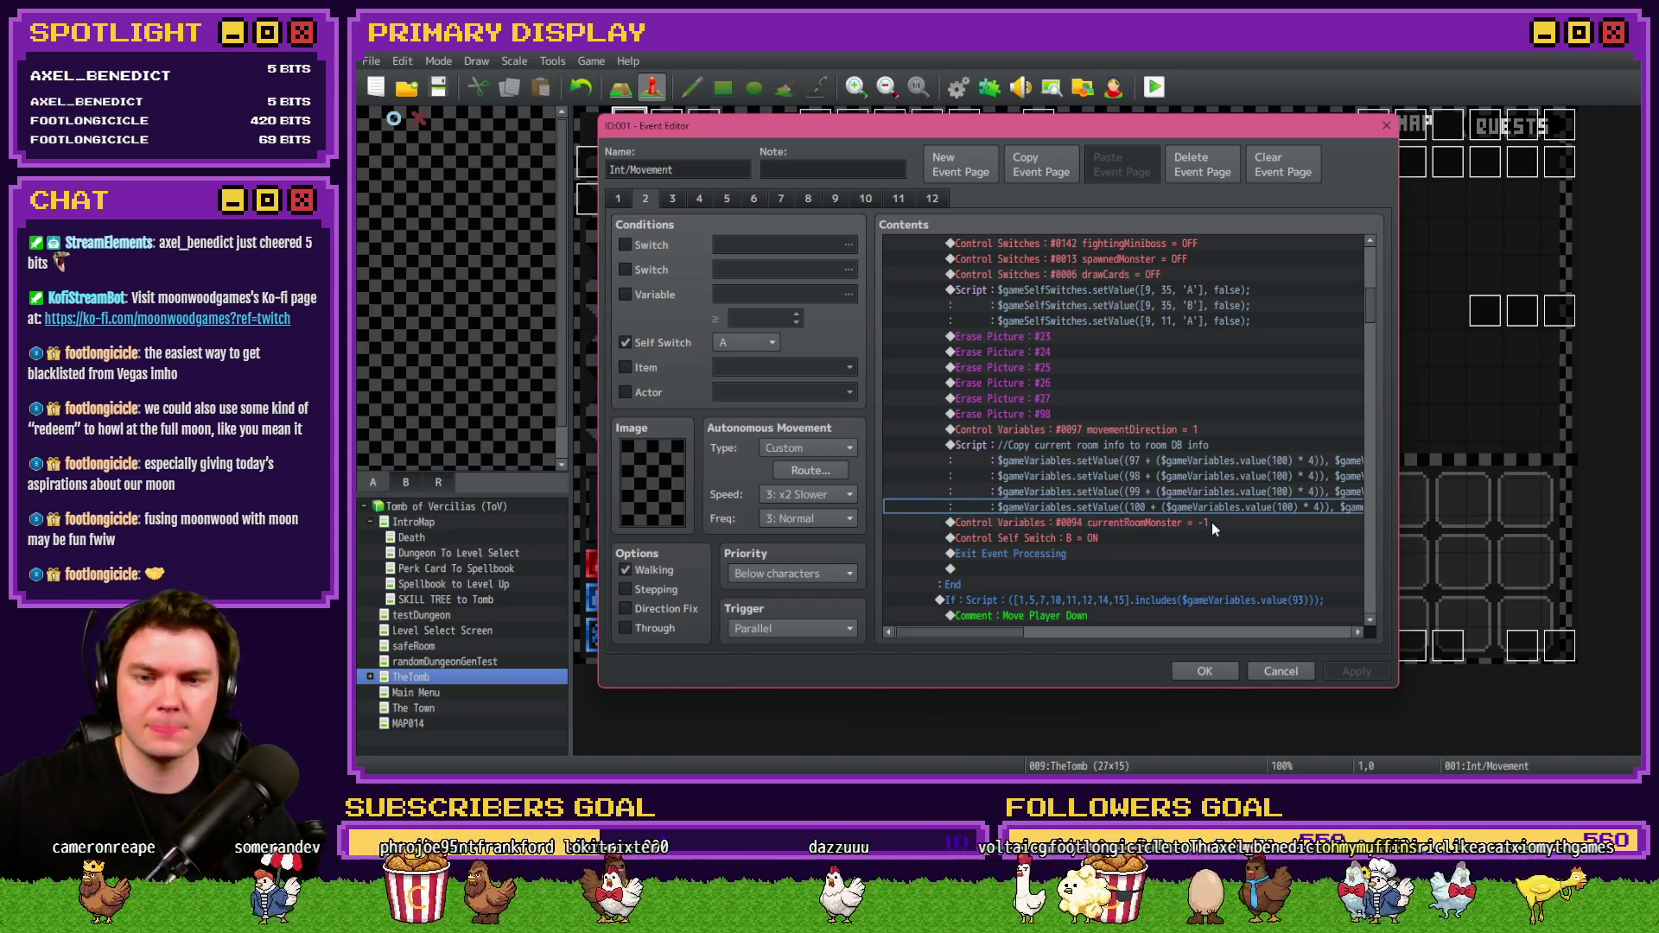
key("Insert")
left_click(973, 201)
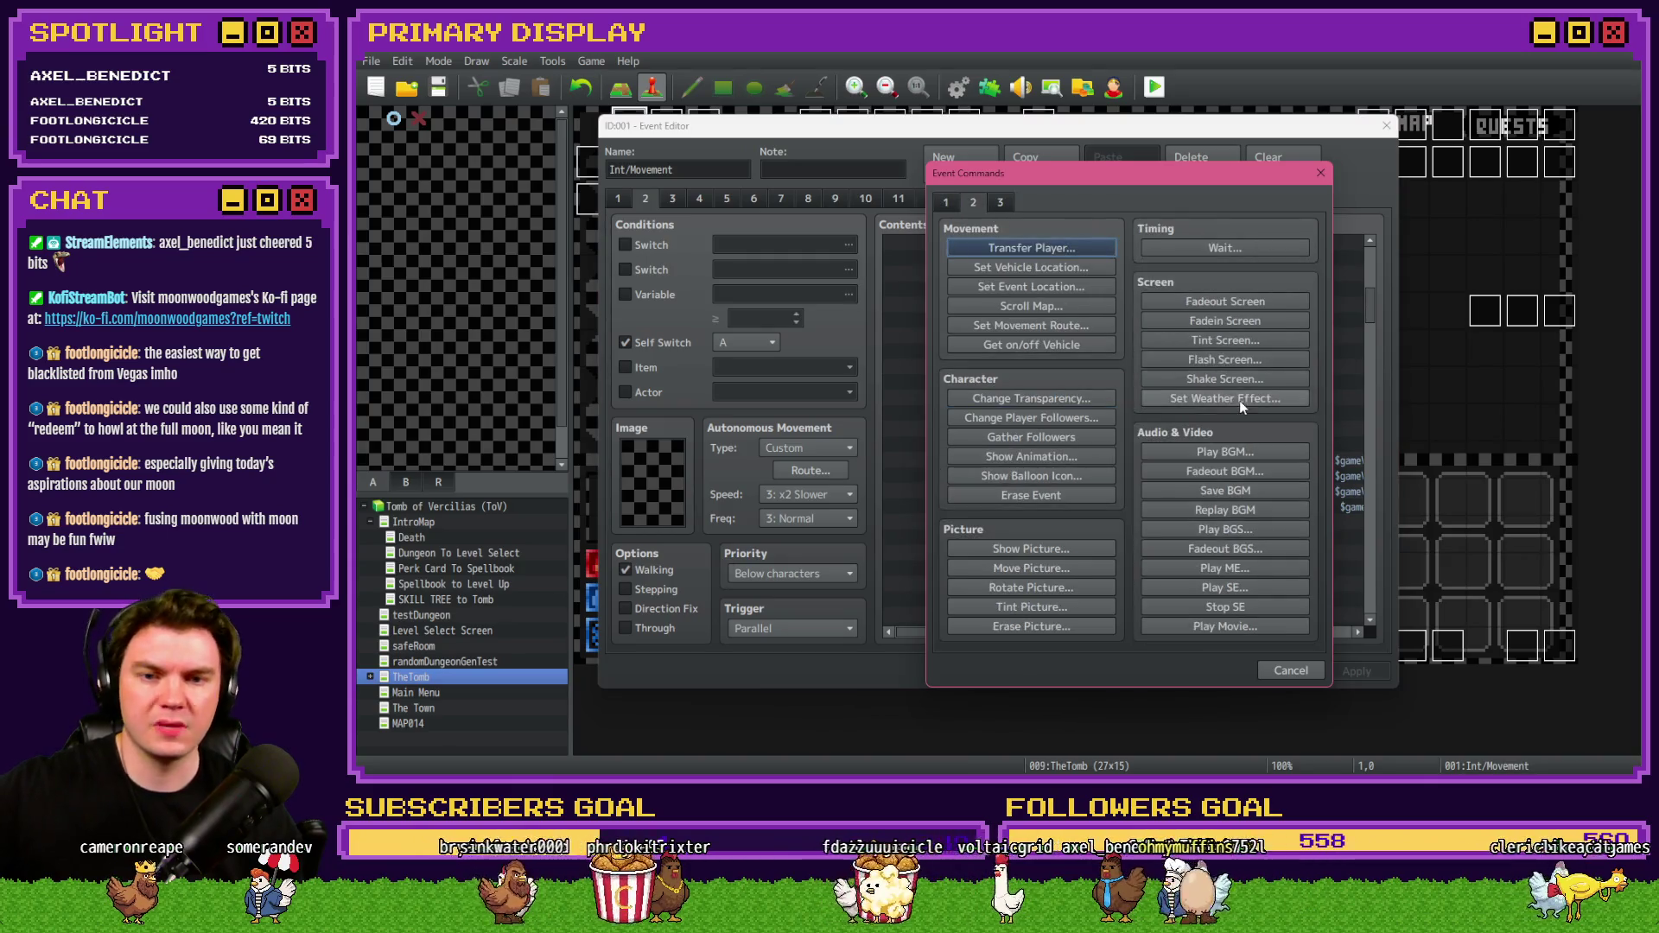
Add a 60-frame Flash Screen command after the room-info script and apply the event changes.
left_click(1234, 359)
left_click(1182, 522)
left_click(1374, 678)
left_click(1218, 678)
Save and playtest the game, choosing Fairlii's Fantastic Scroll perk card.
left_click(1153, 90)
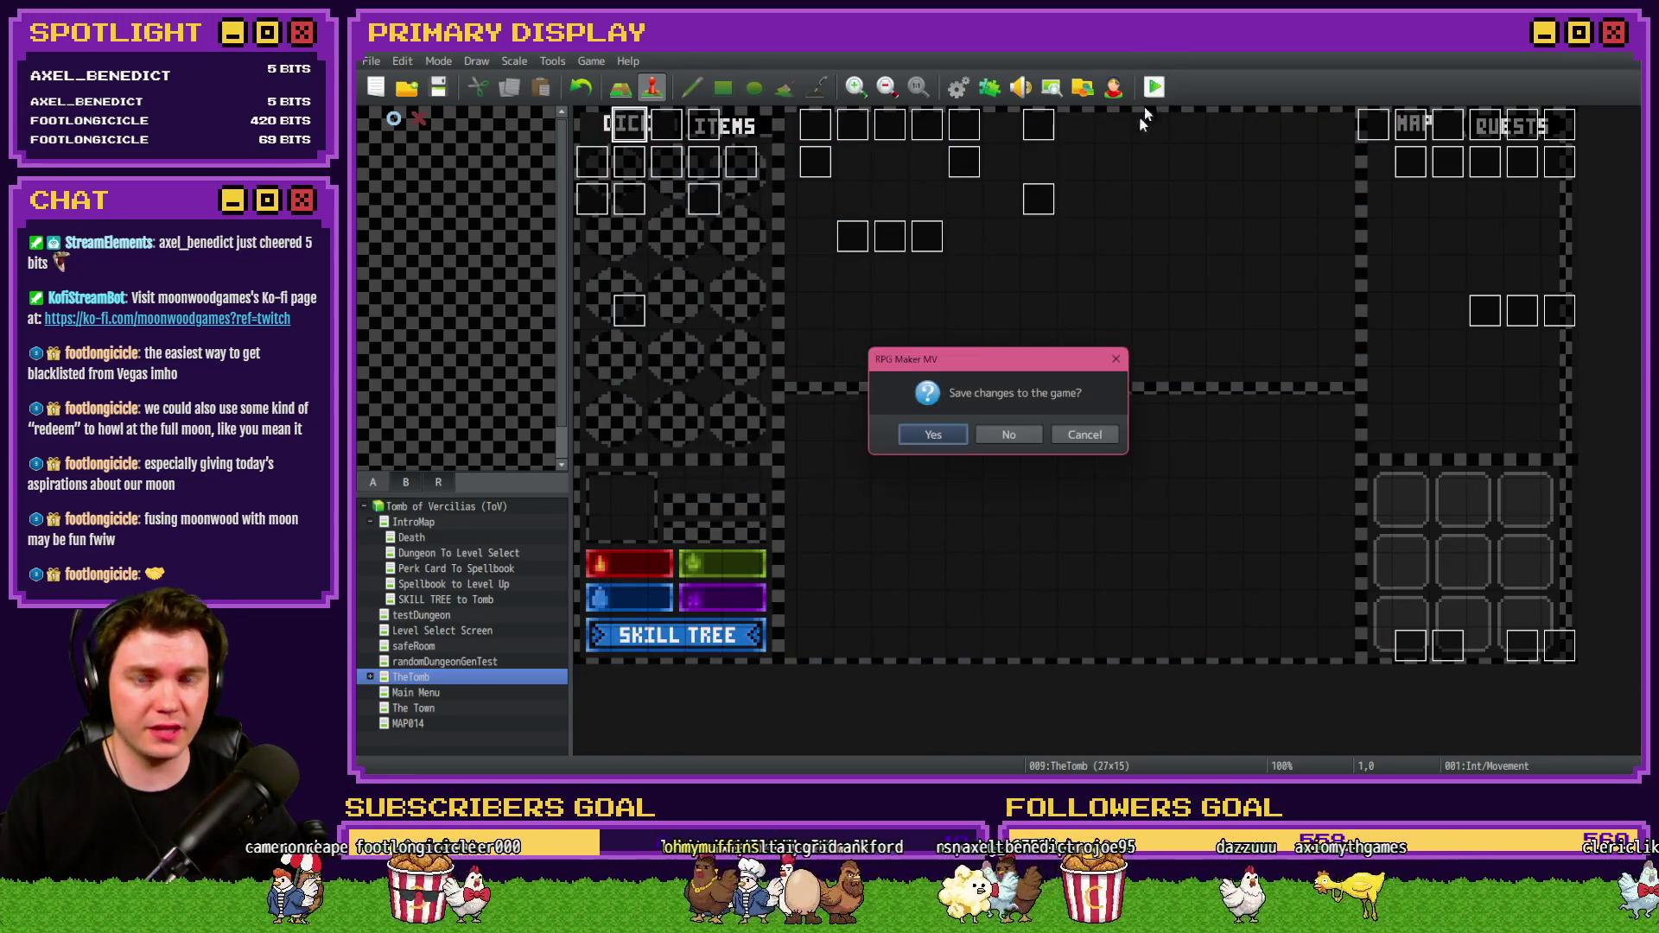
left_click(933, 426)
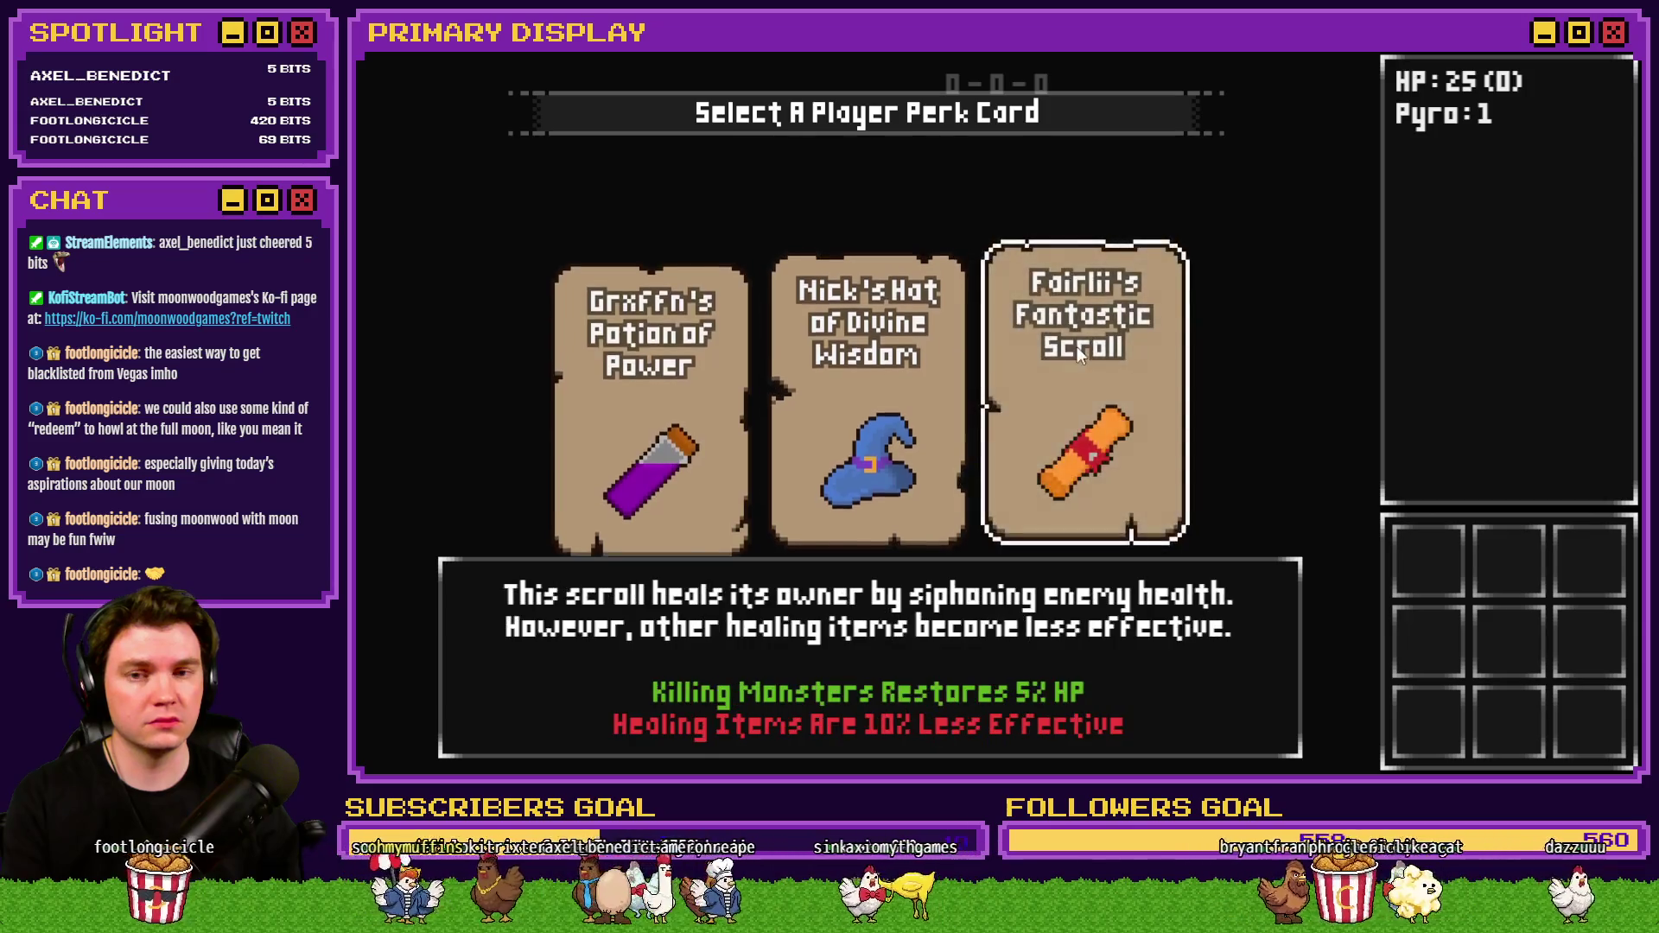
left_click(1135, 359)
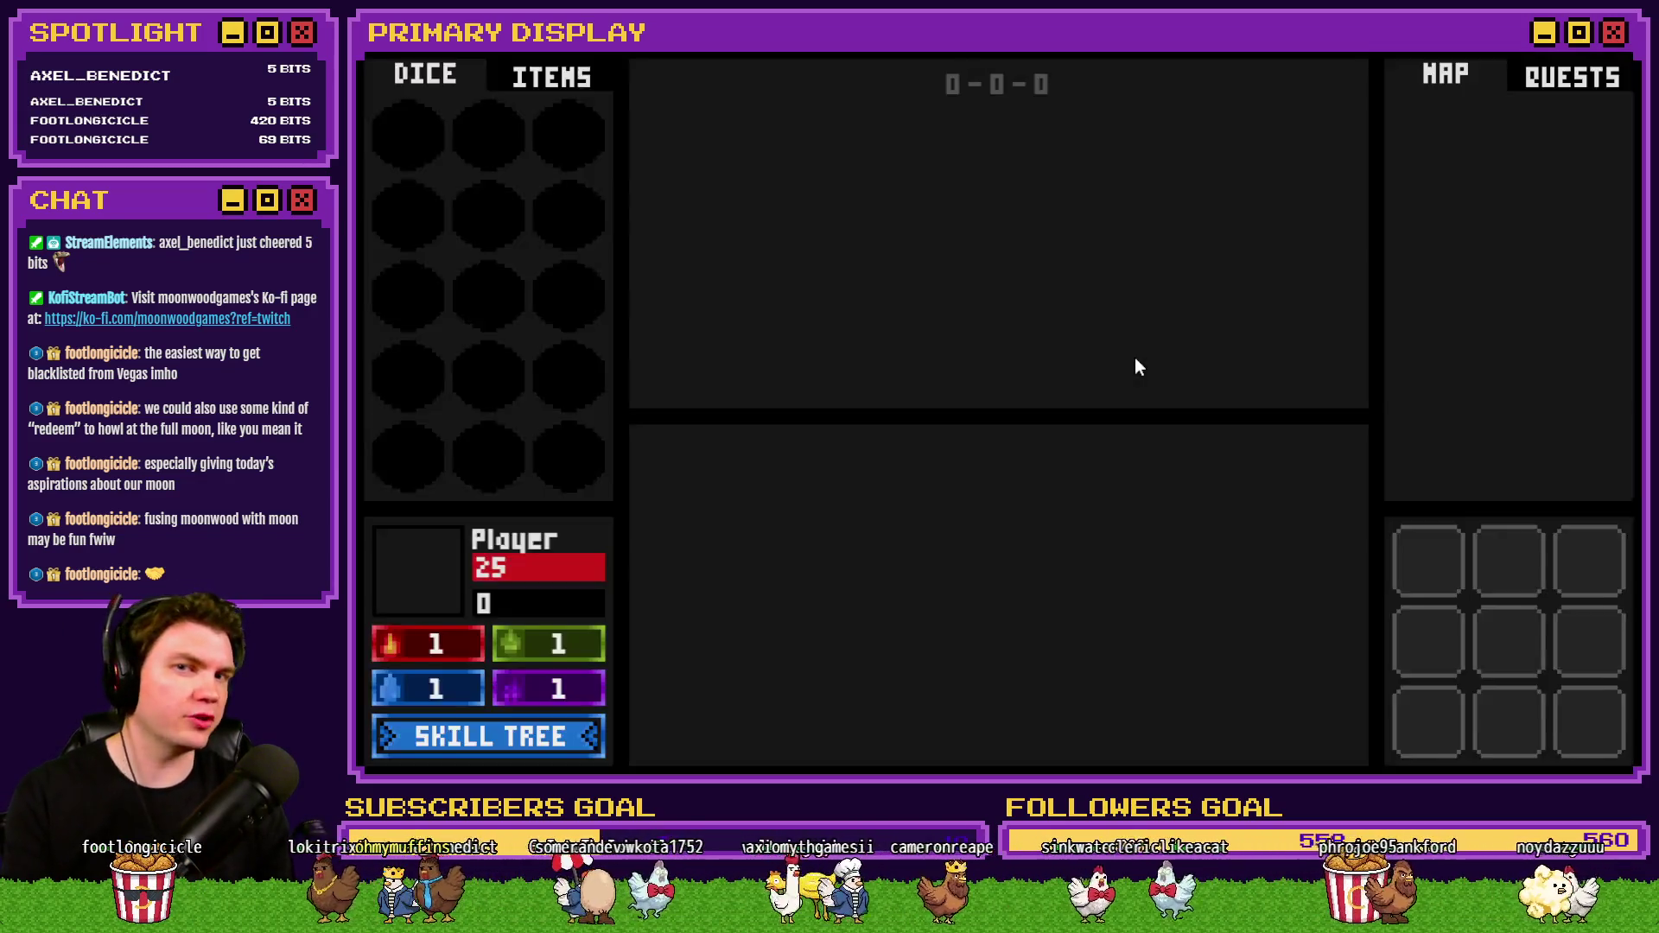
Walk down the dungeon corridor and stop in the door room.
key("w")
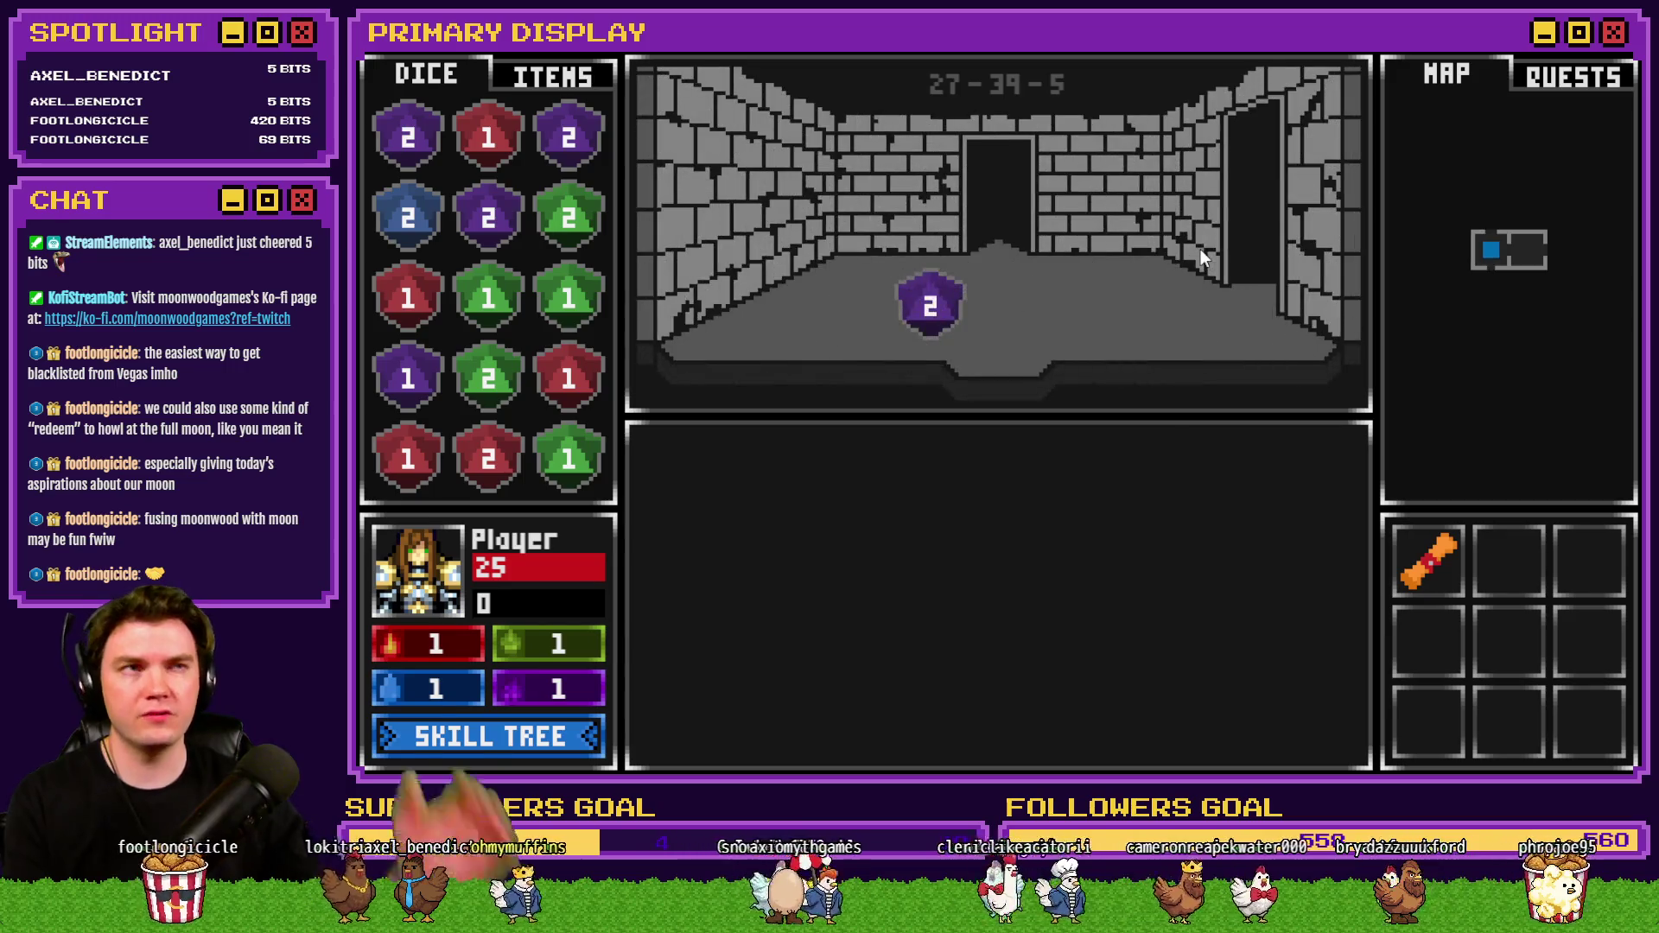
key("w")
key("w")
key("w")
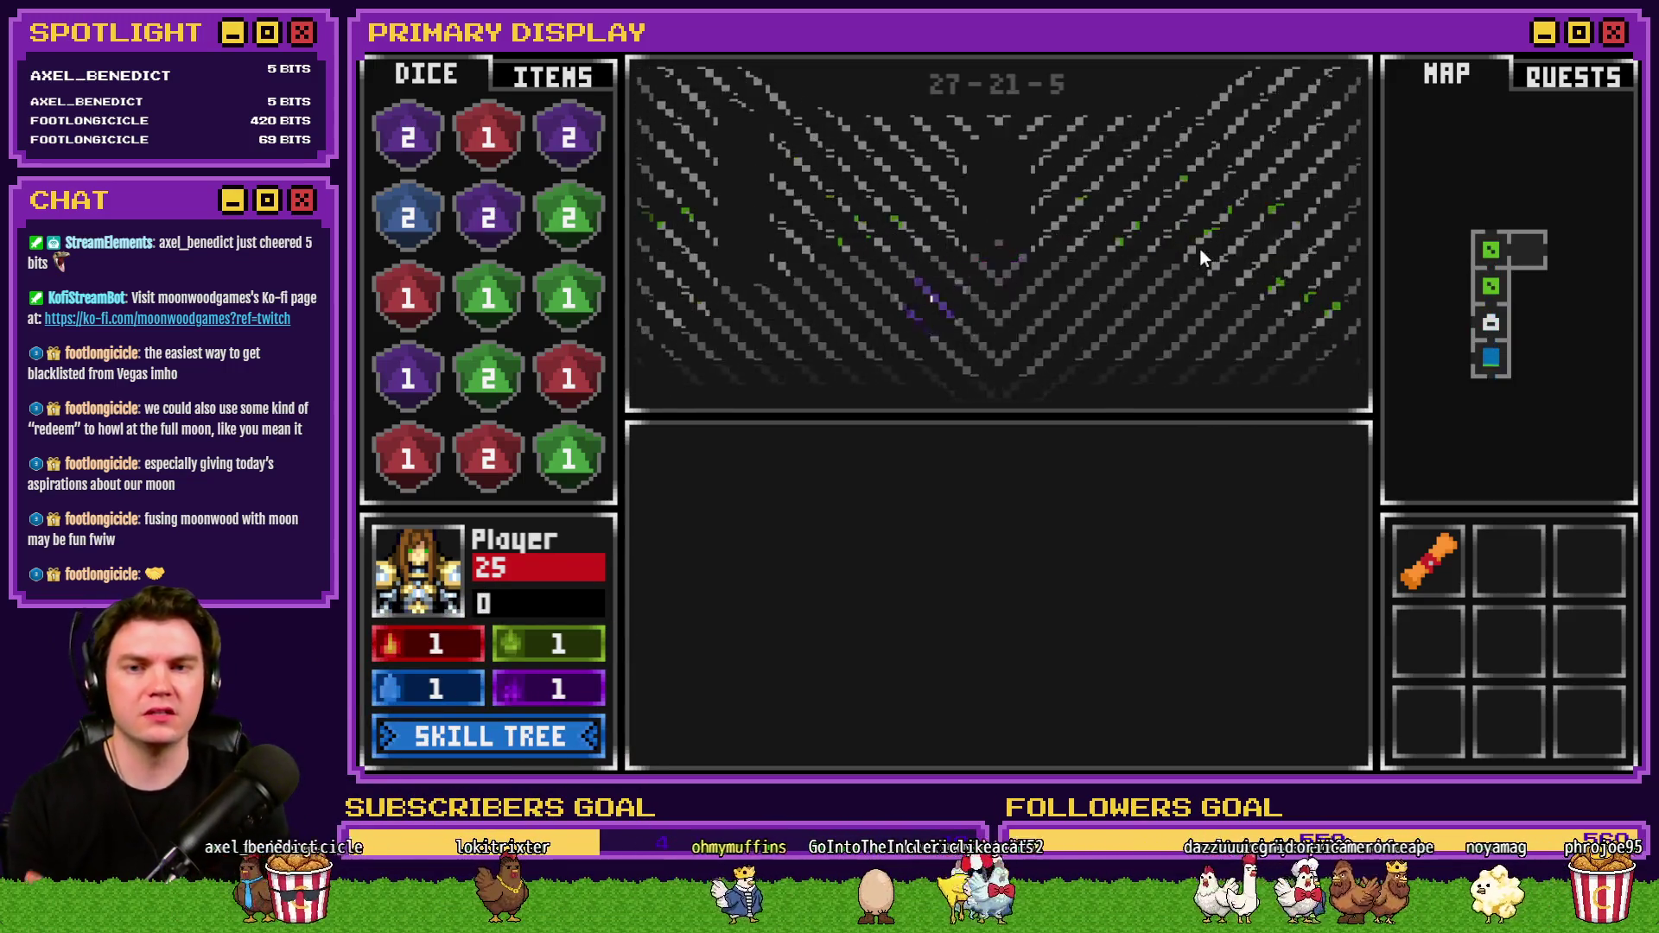
key("w")
key("w")
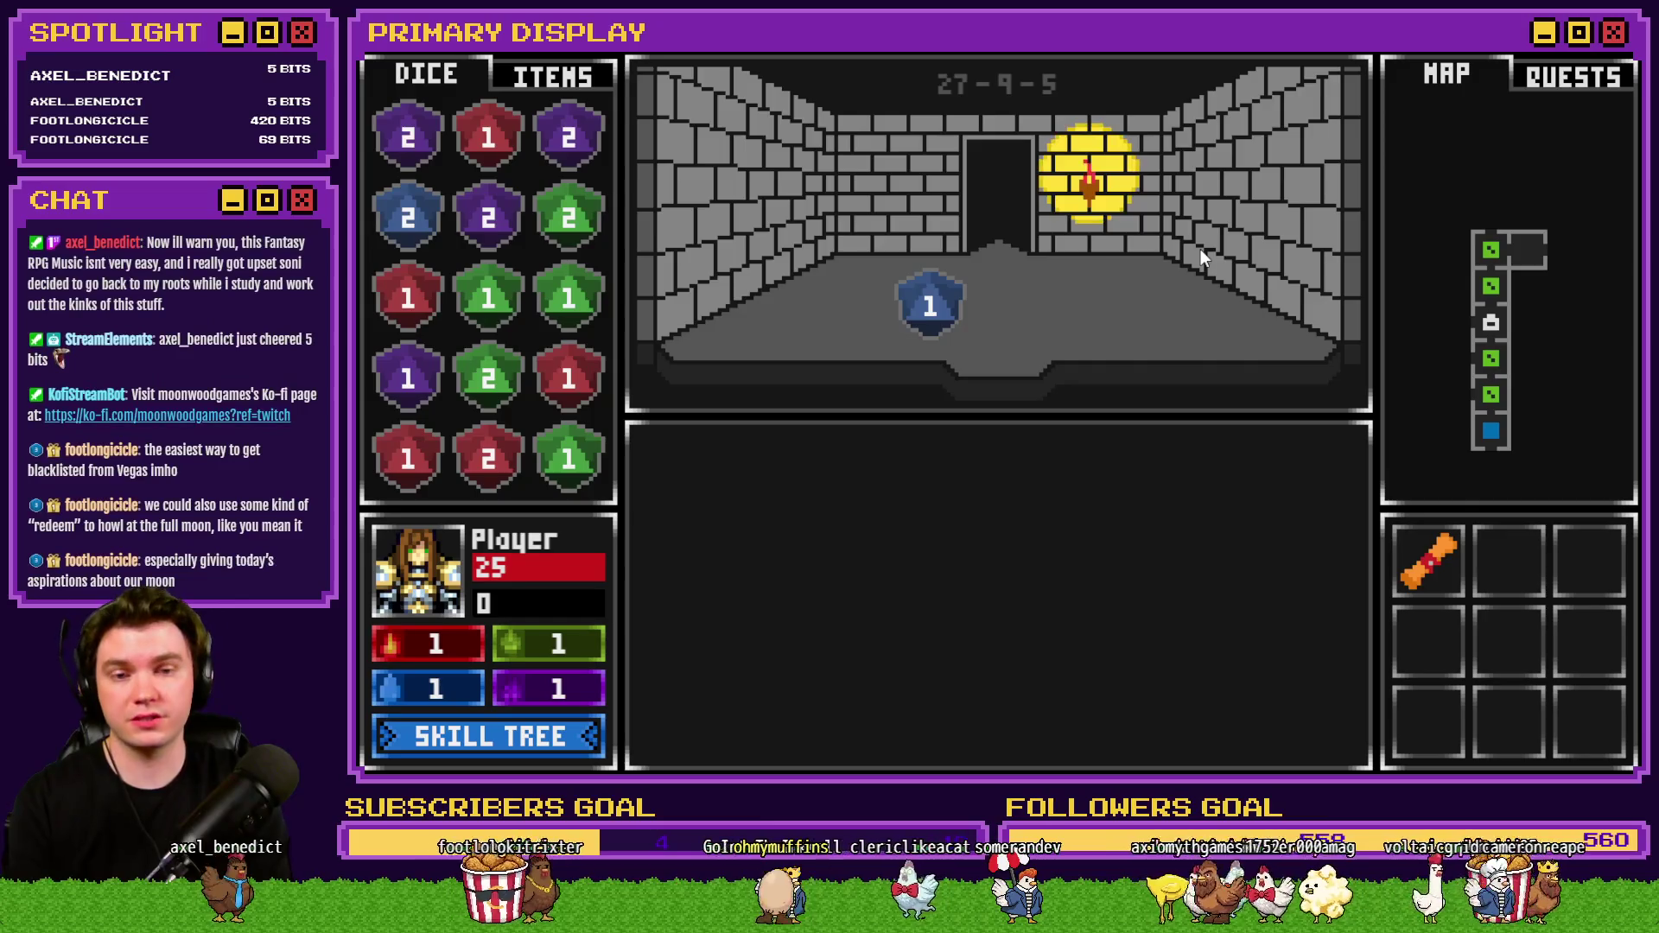
key("w")
key("w")
key("s")
Open the door, step in to start the Danathar battle, and show the F9 debug list.
left_click(1028, 588)
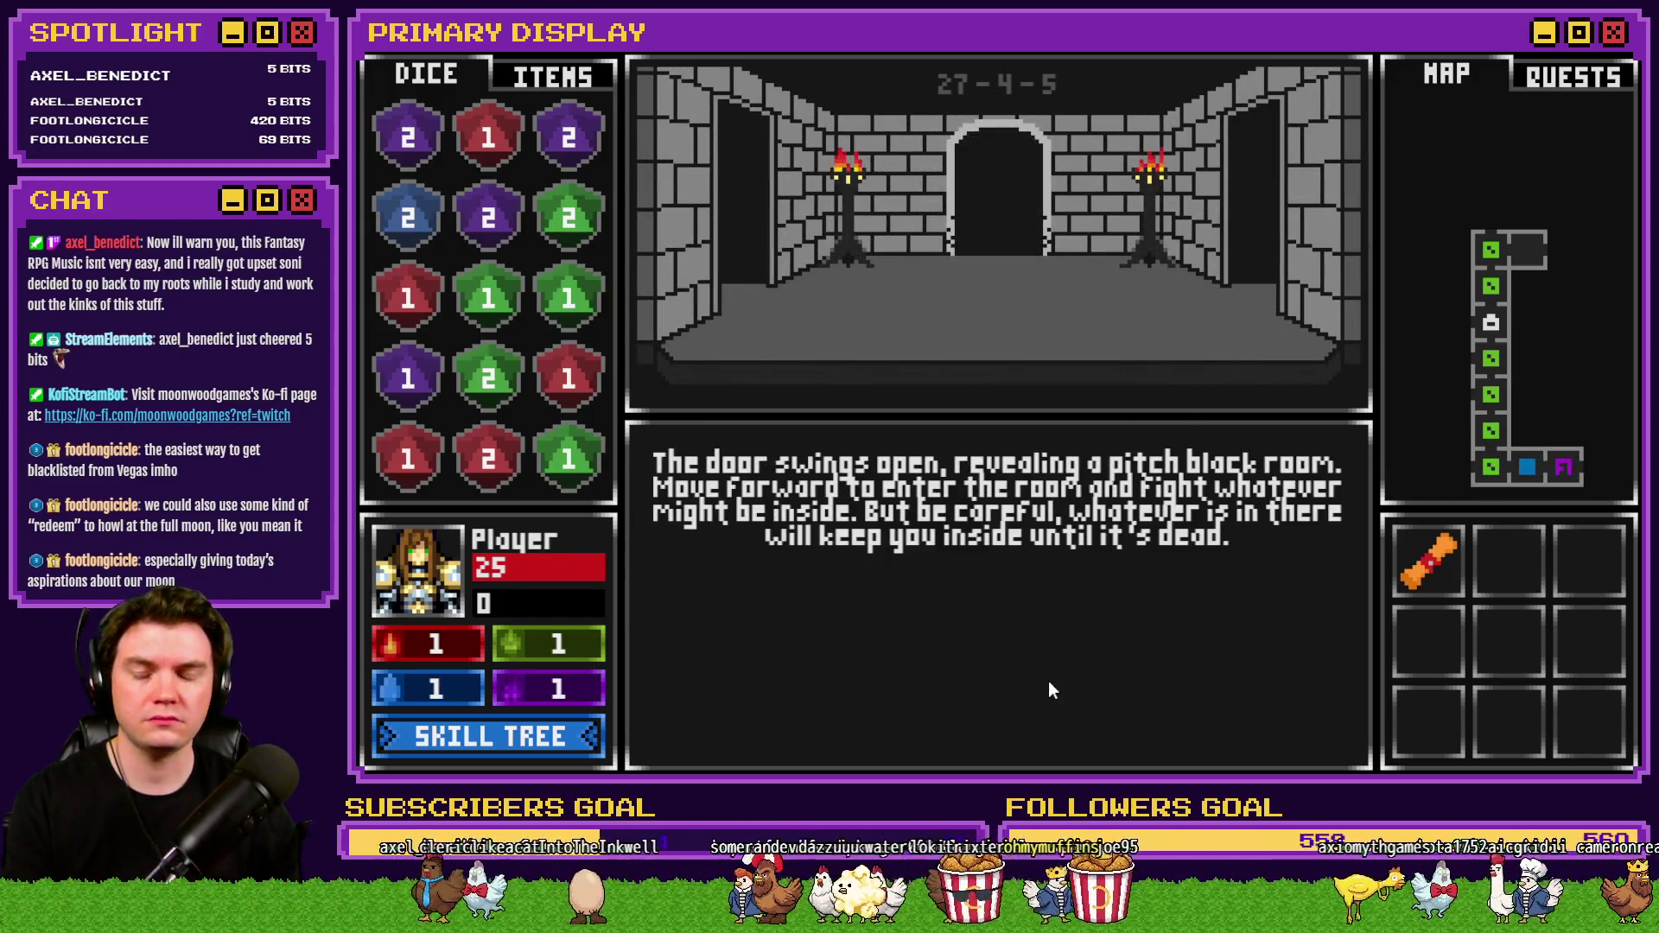
key("w")
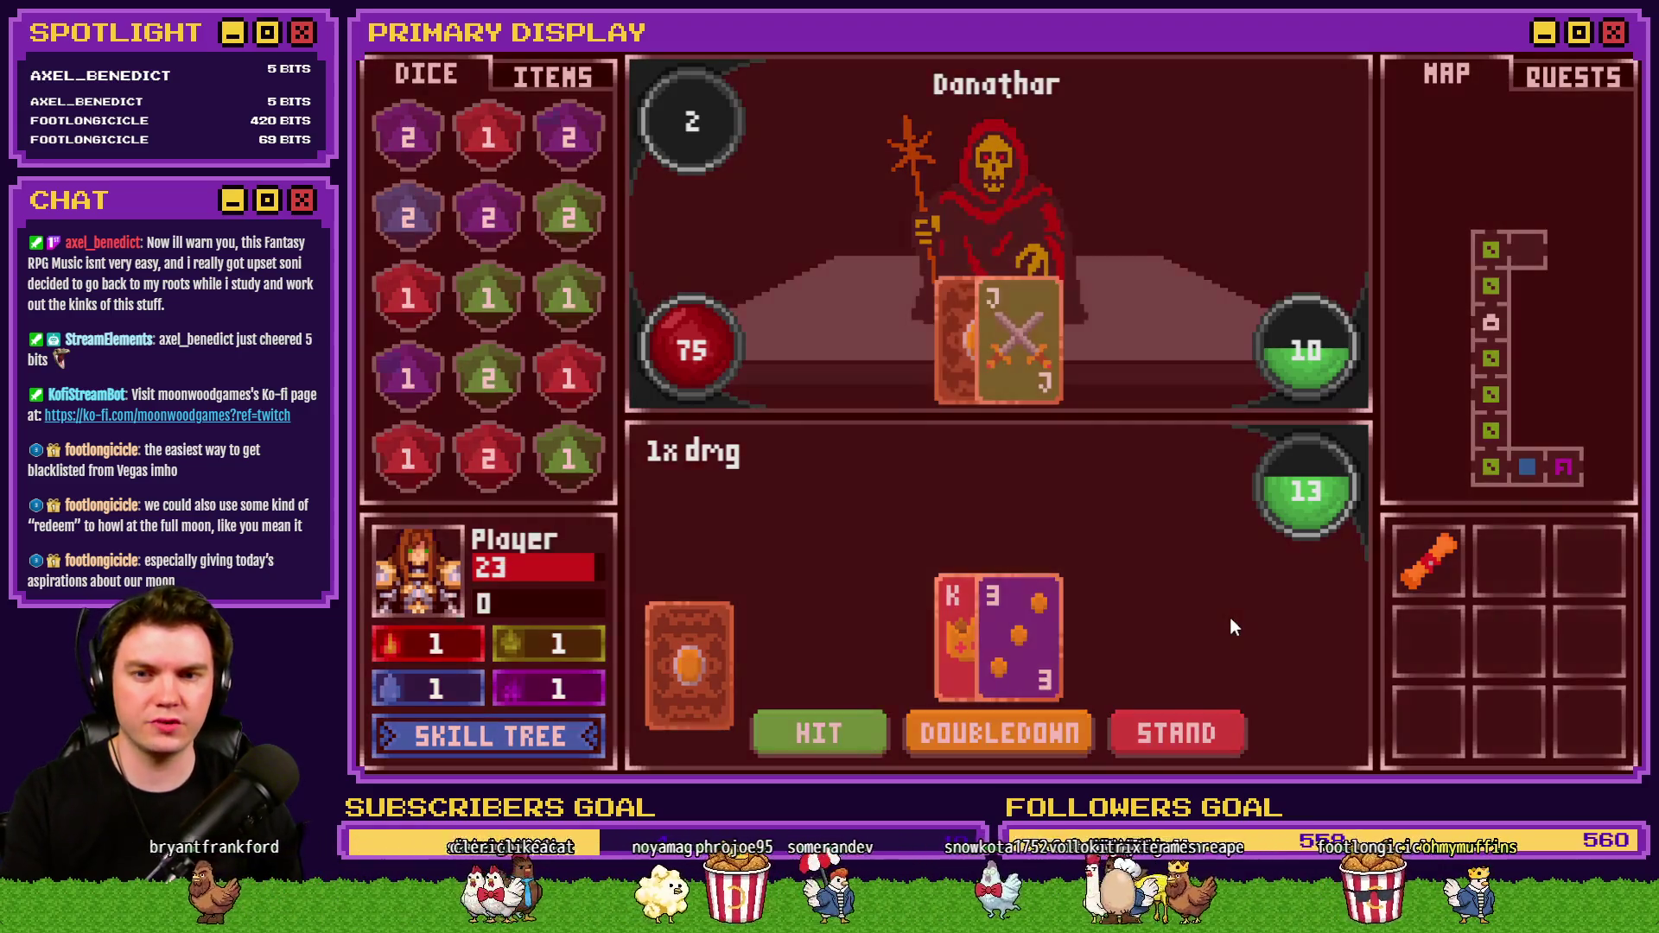
key("F9")
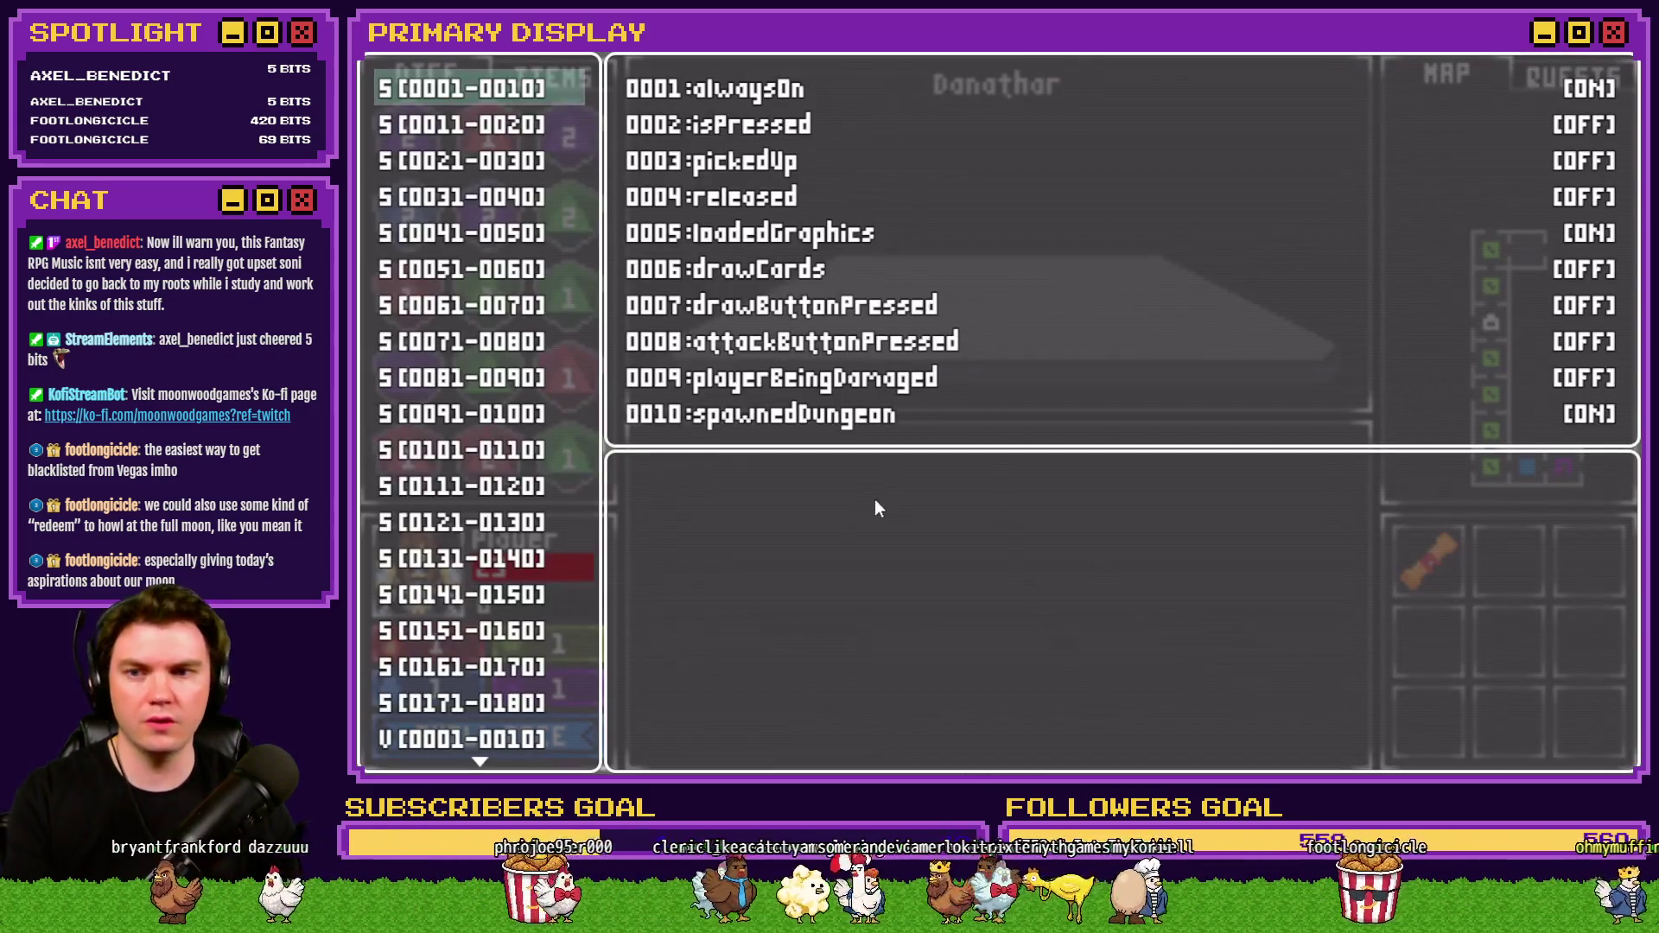
Scroll the debug list to variables V[0091-0100], reopen it, then end the playtest with Alt+F4.
scroll(493, 563, "down", 3)
scroll(492, 563, "down", 8)
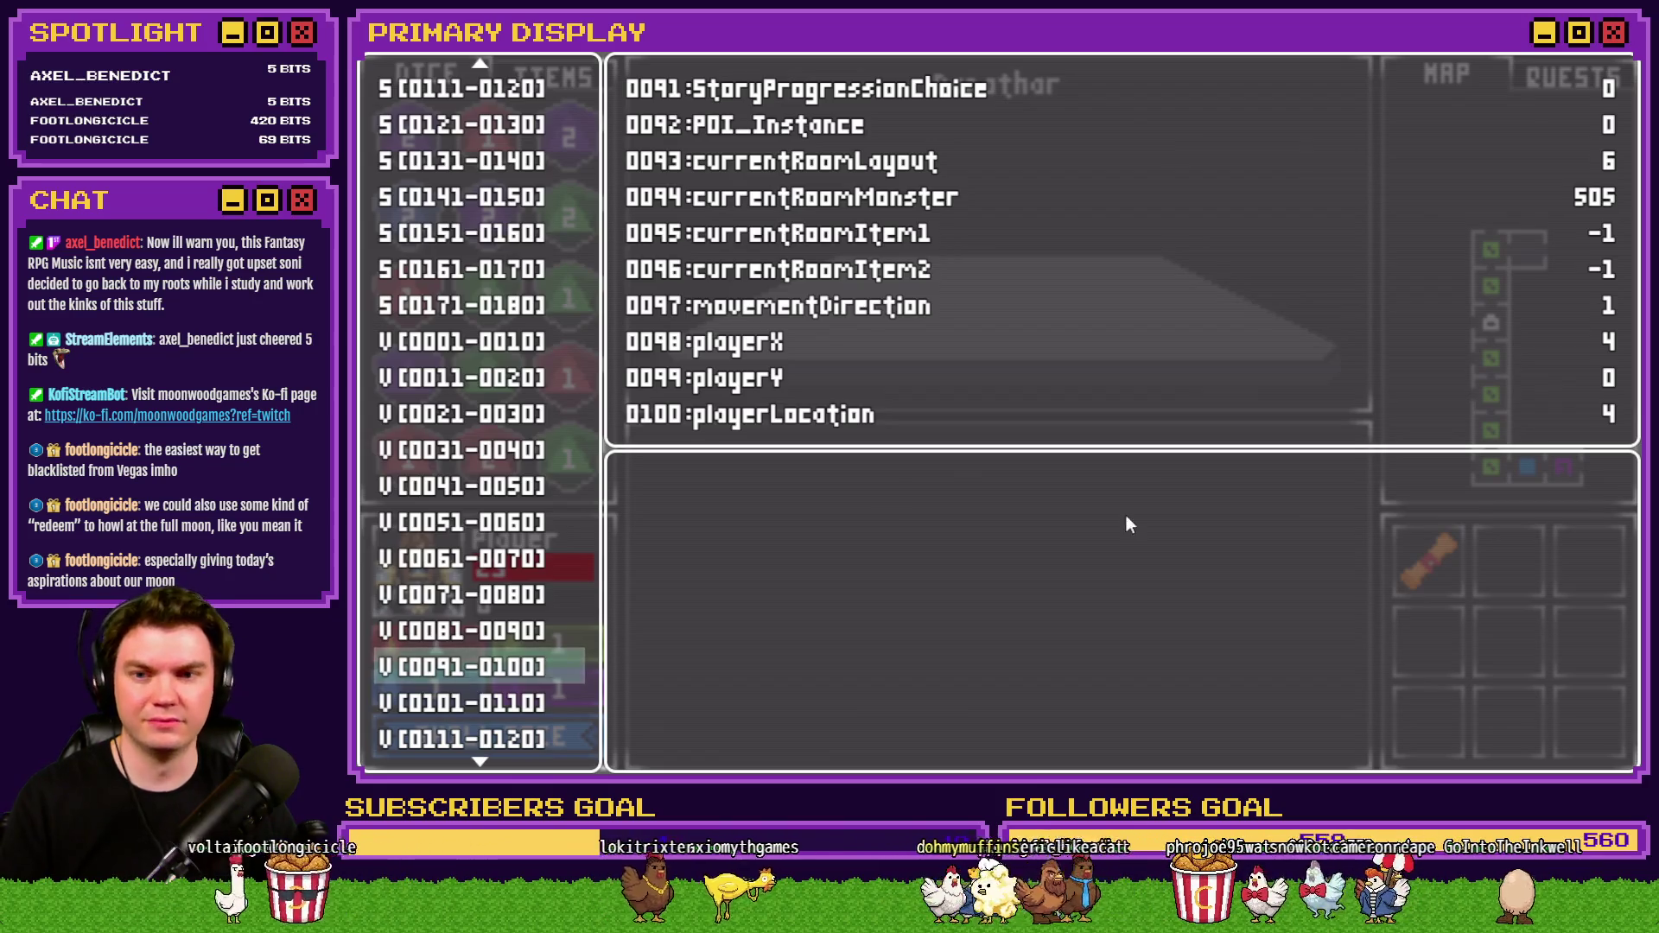
key("Escape")
key("F9")
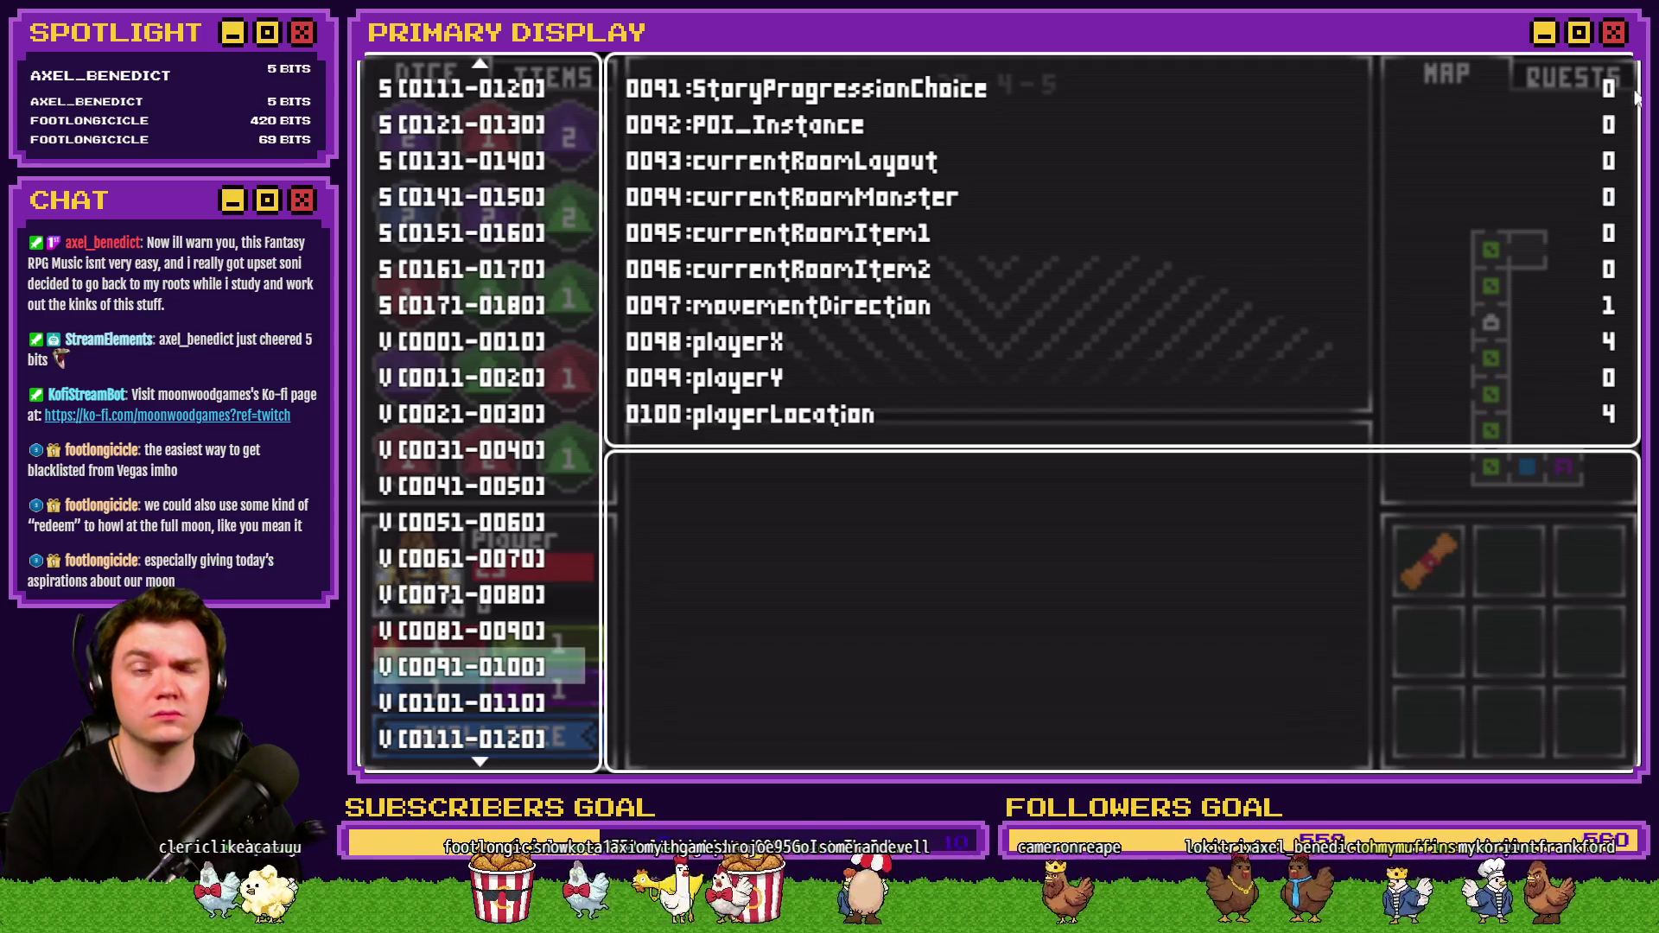
key("alt+F4")
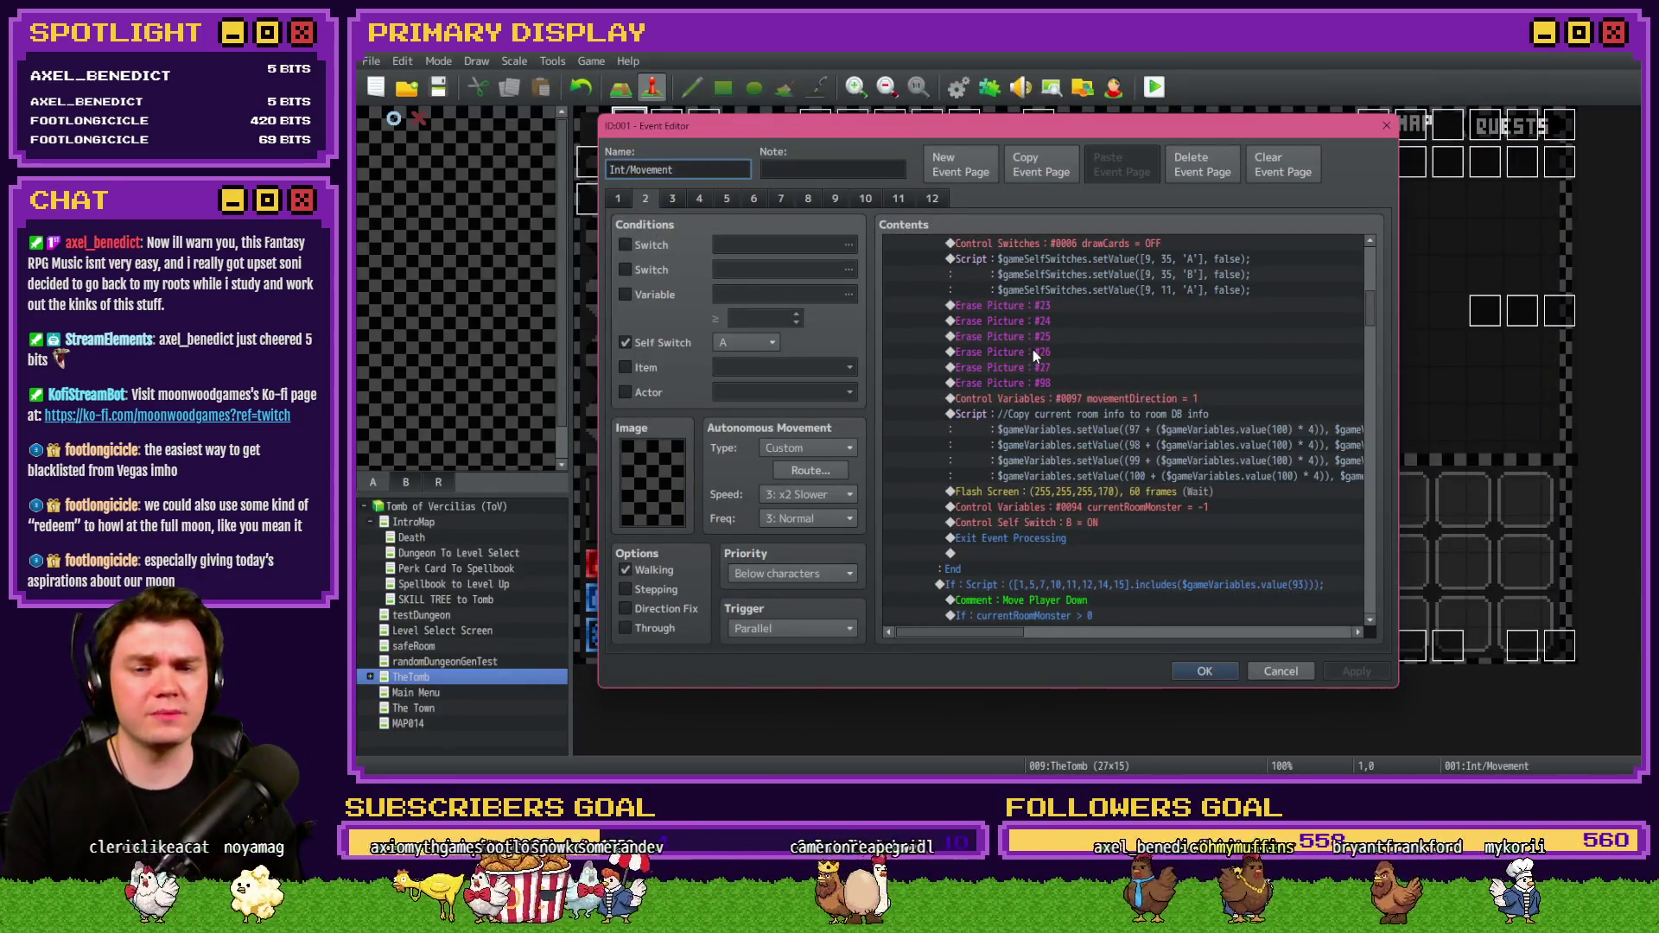
Review page 2's last rows: Flash Screen, currentRoomMonster = -1, Exit Event Processing; then show page 3.
left_click(1101, 476)
left_click(1135, 491)
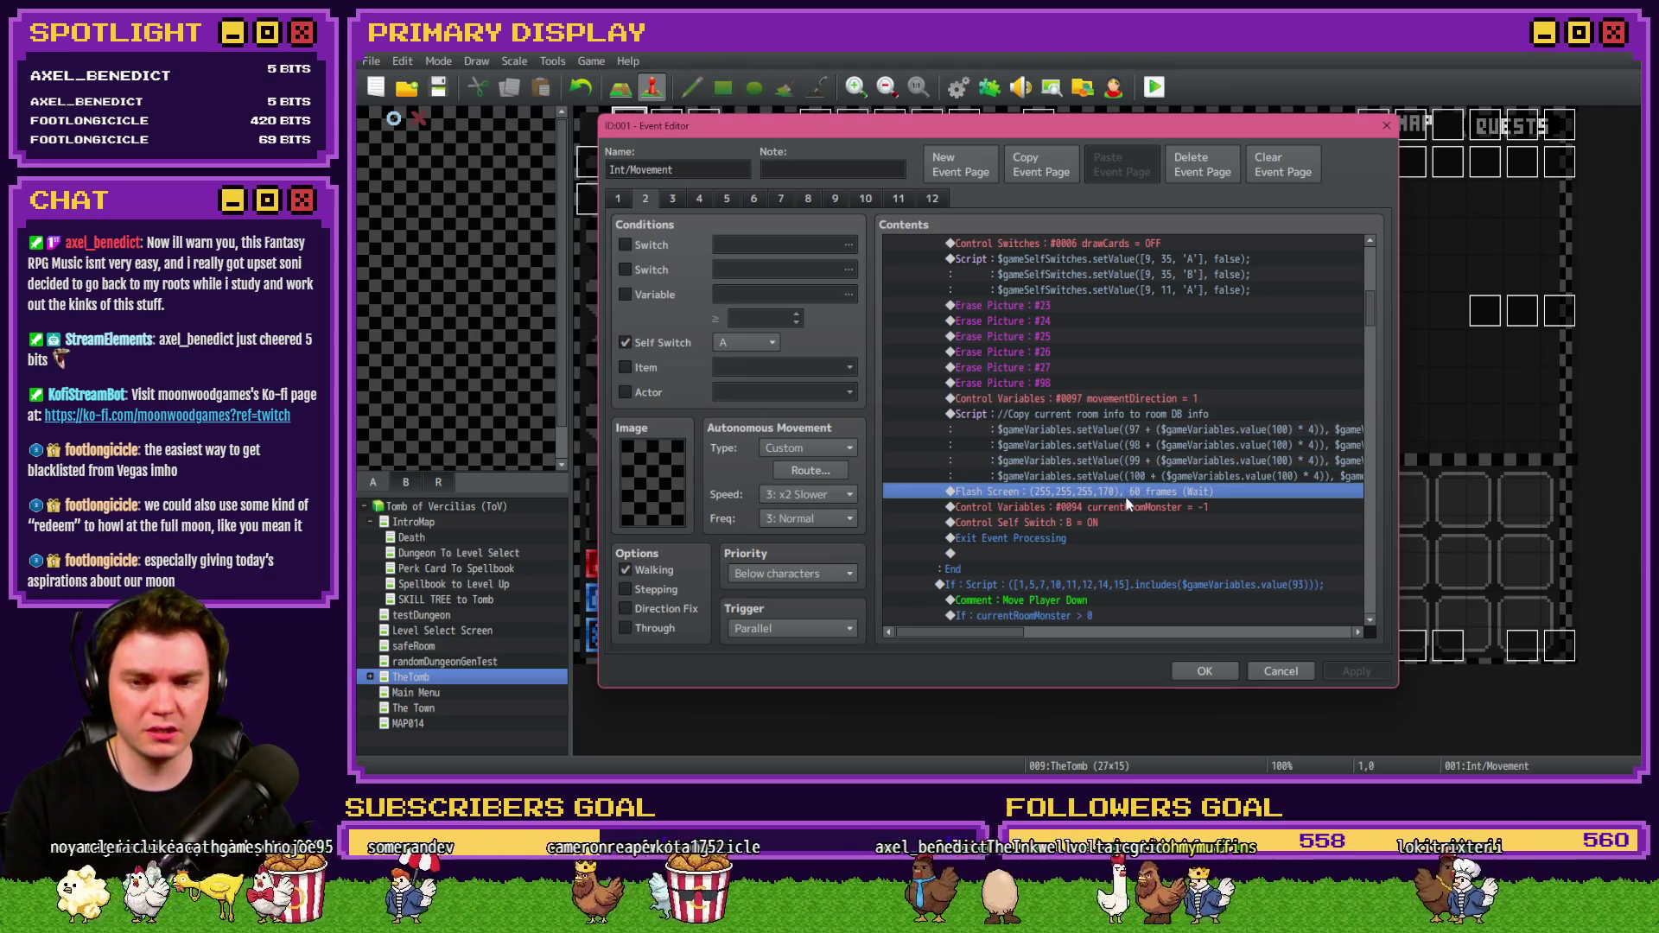
left_click(1048, 507)
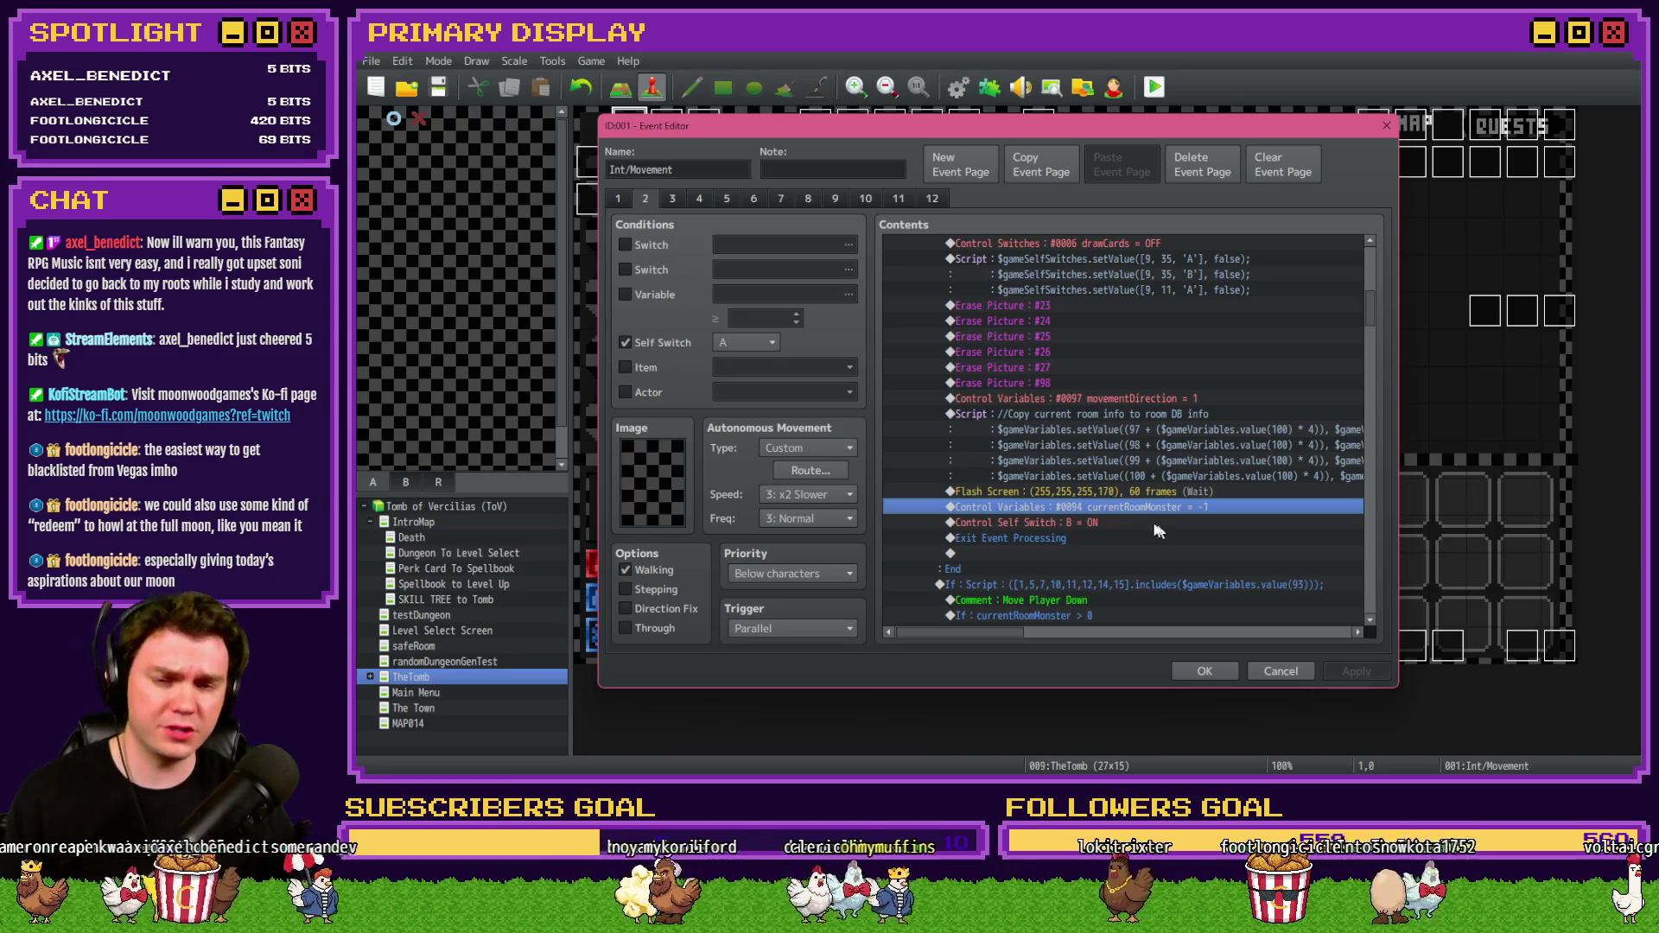
left_click(1127, 524)
key("Down")
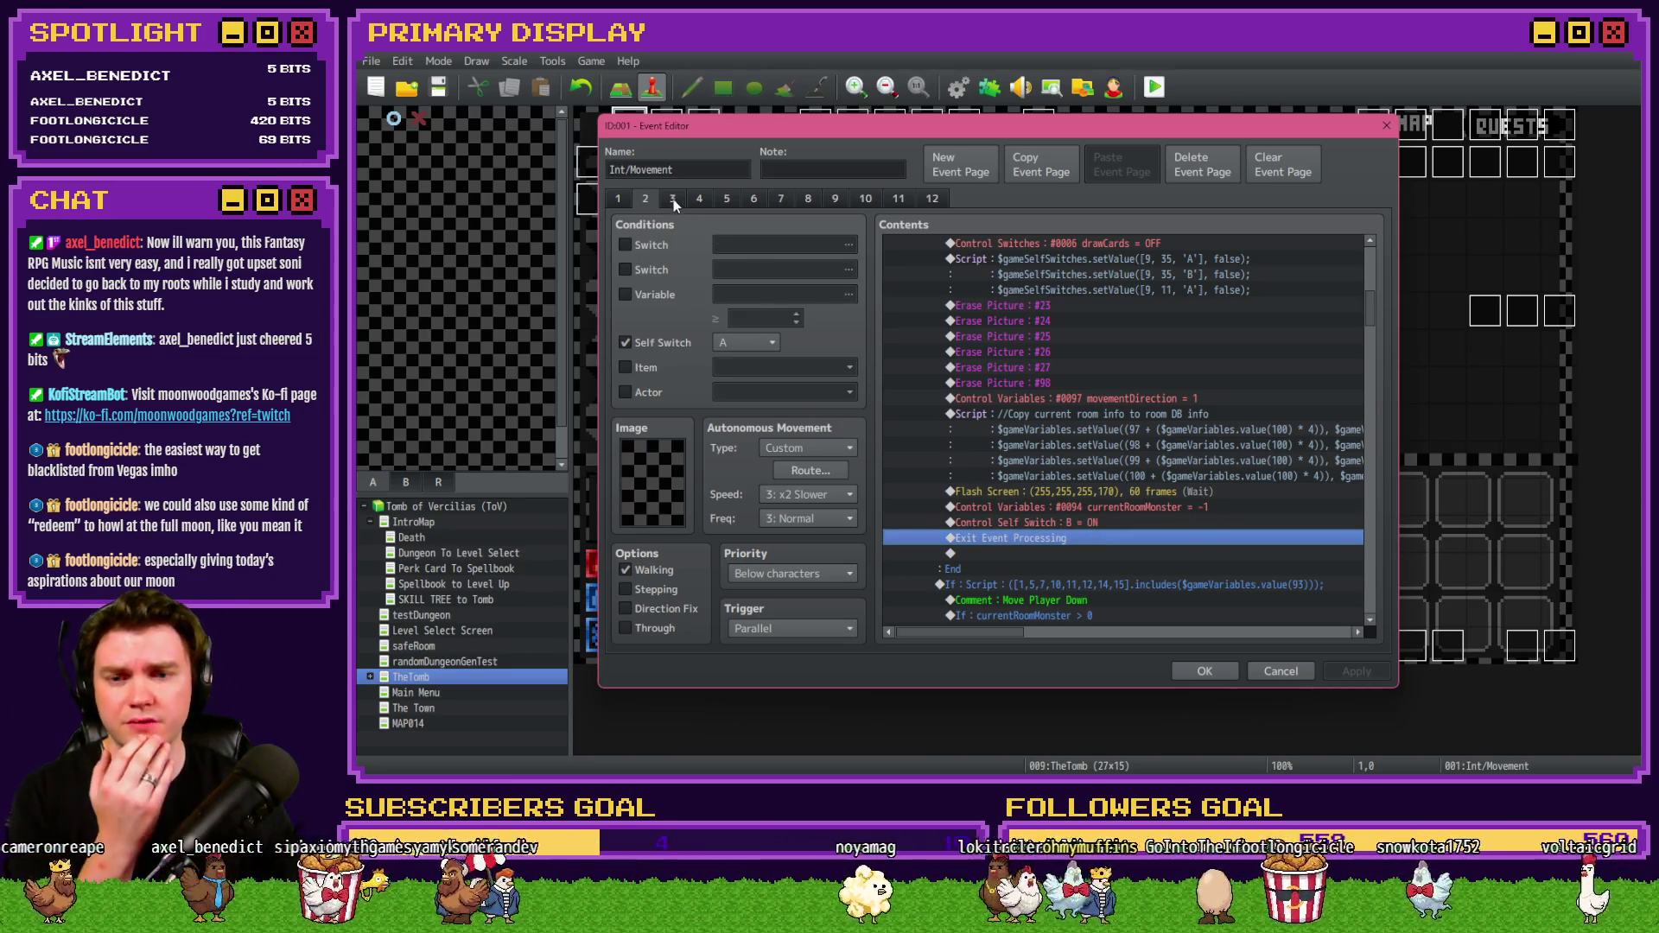
left_click(672, 199)
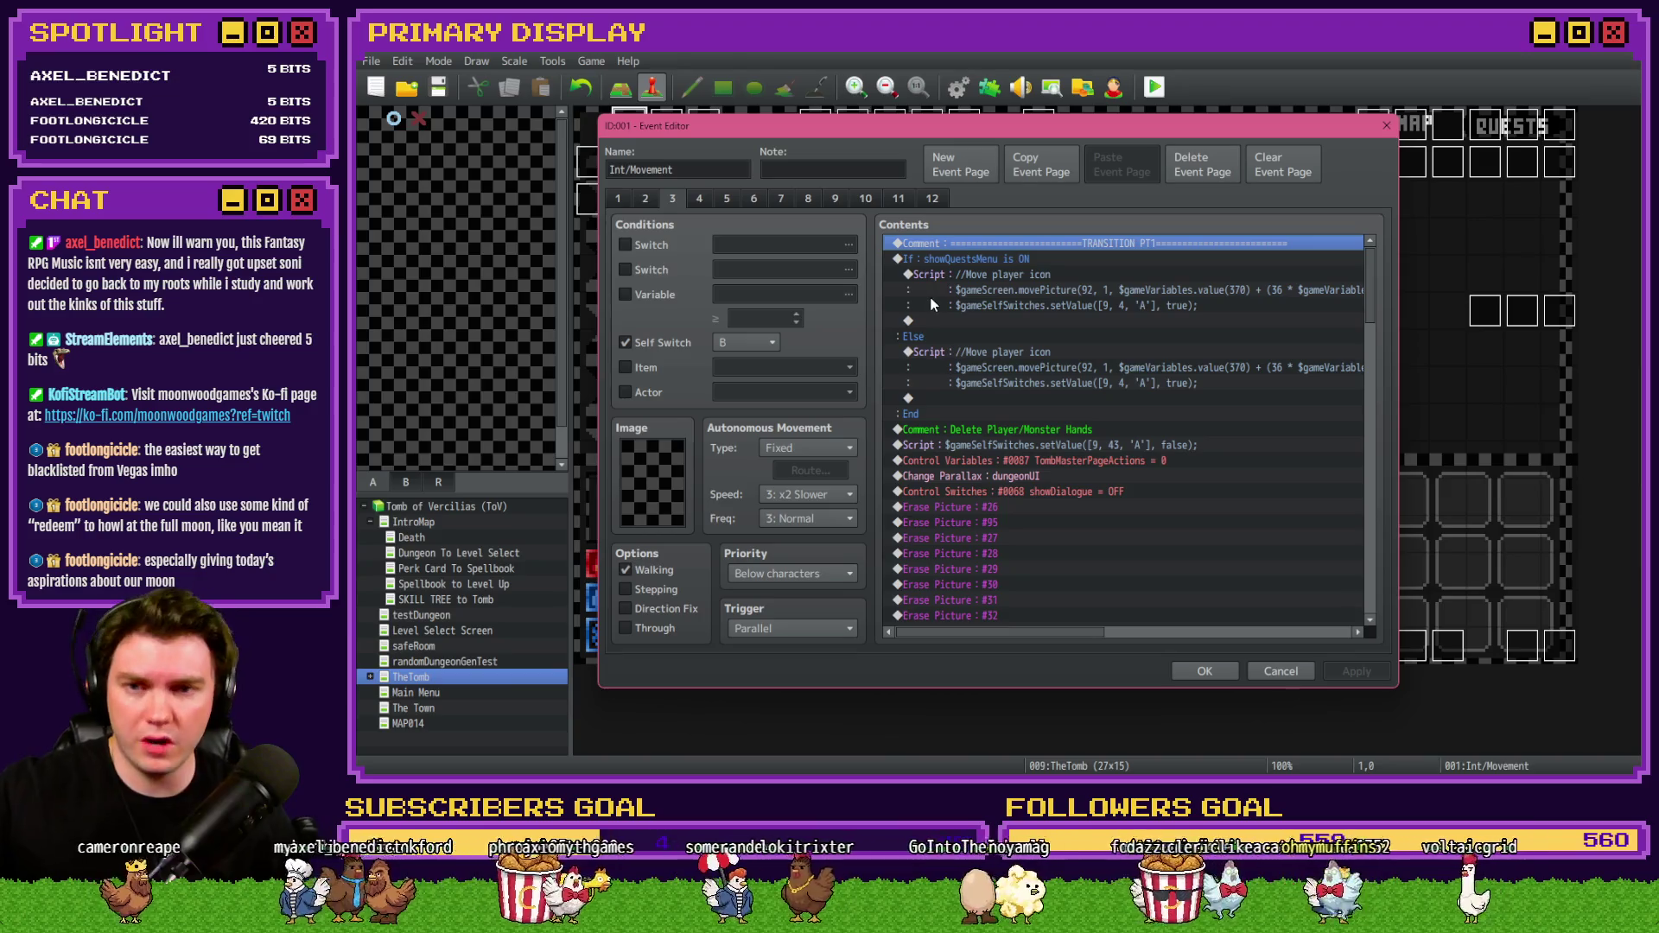
left_click(976, 258)
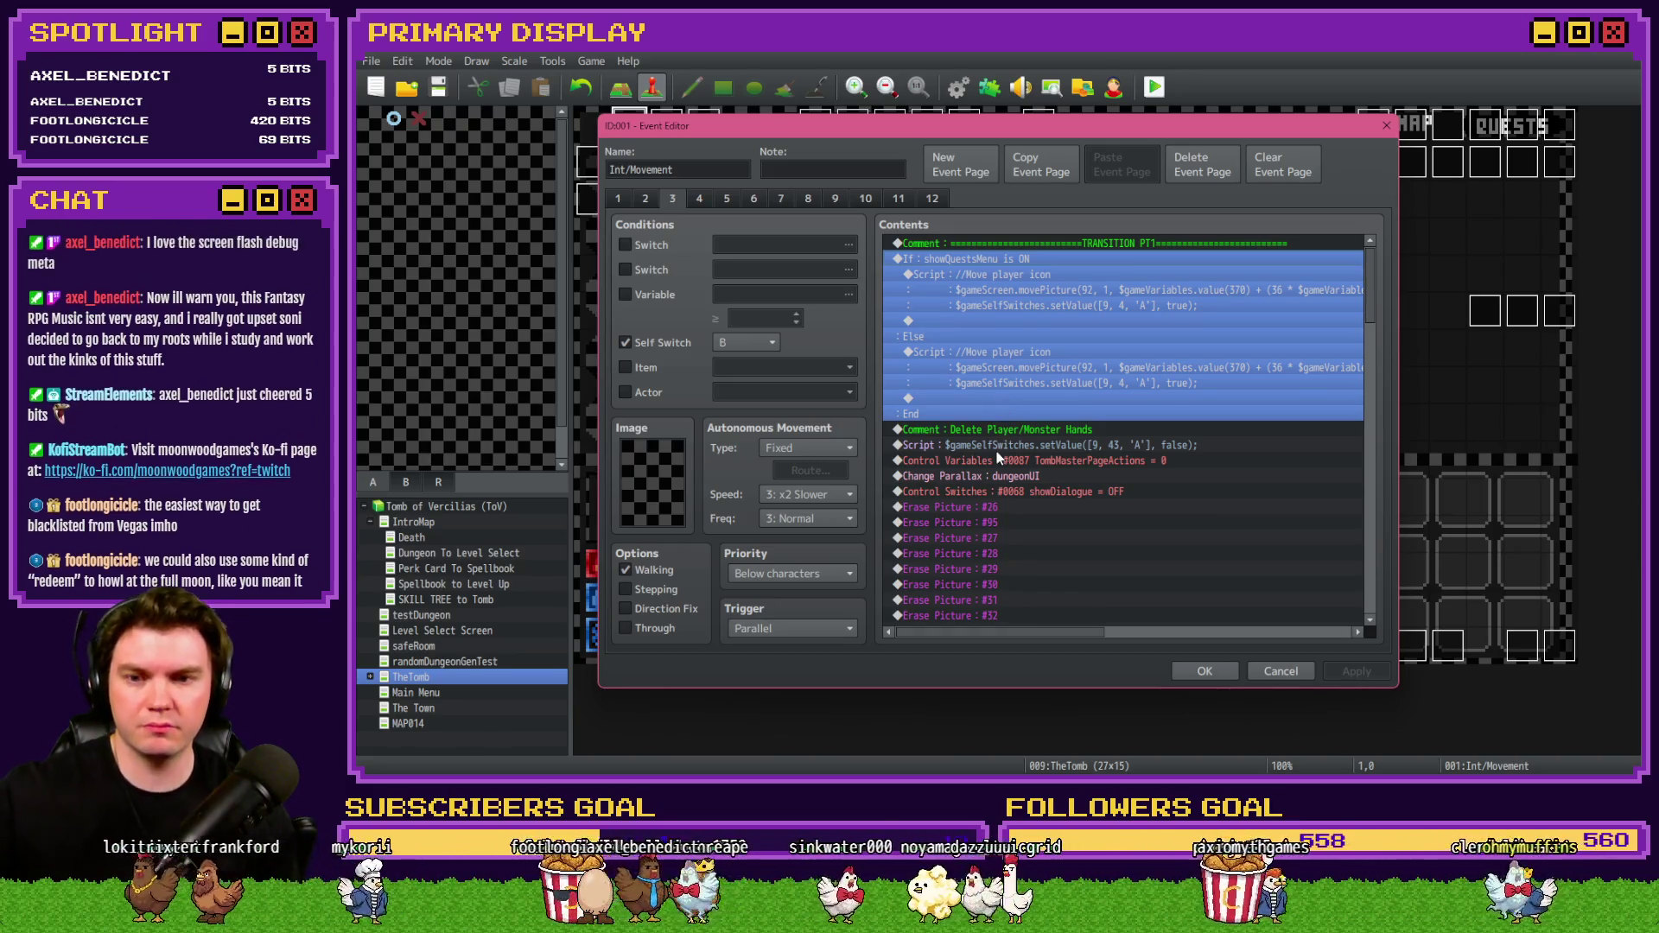
scroll(998, 448, "down", 1)
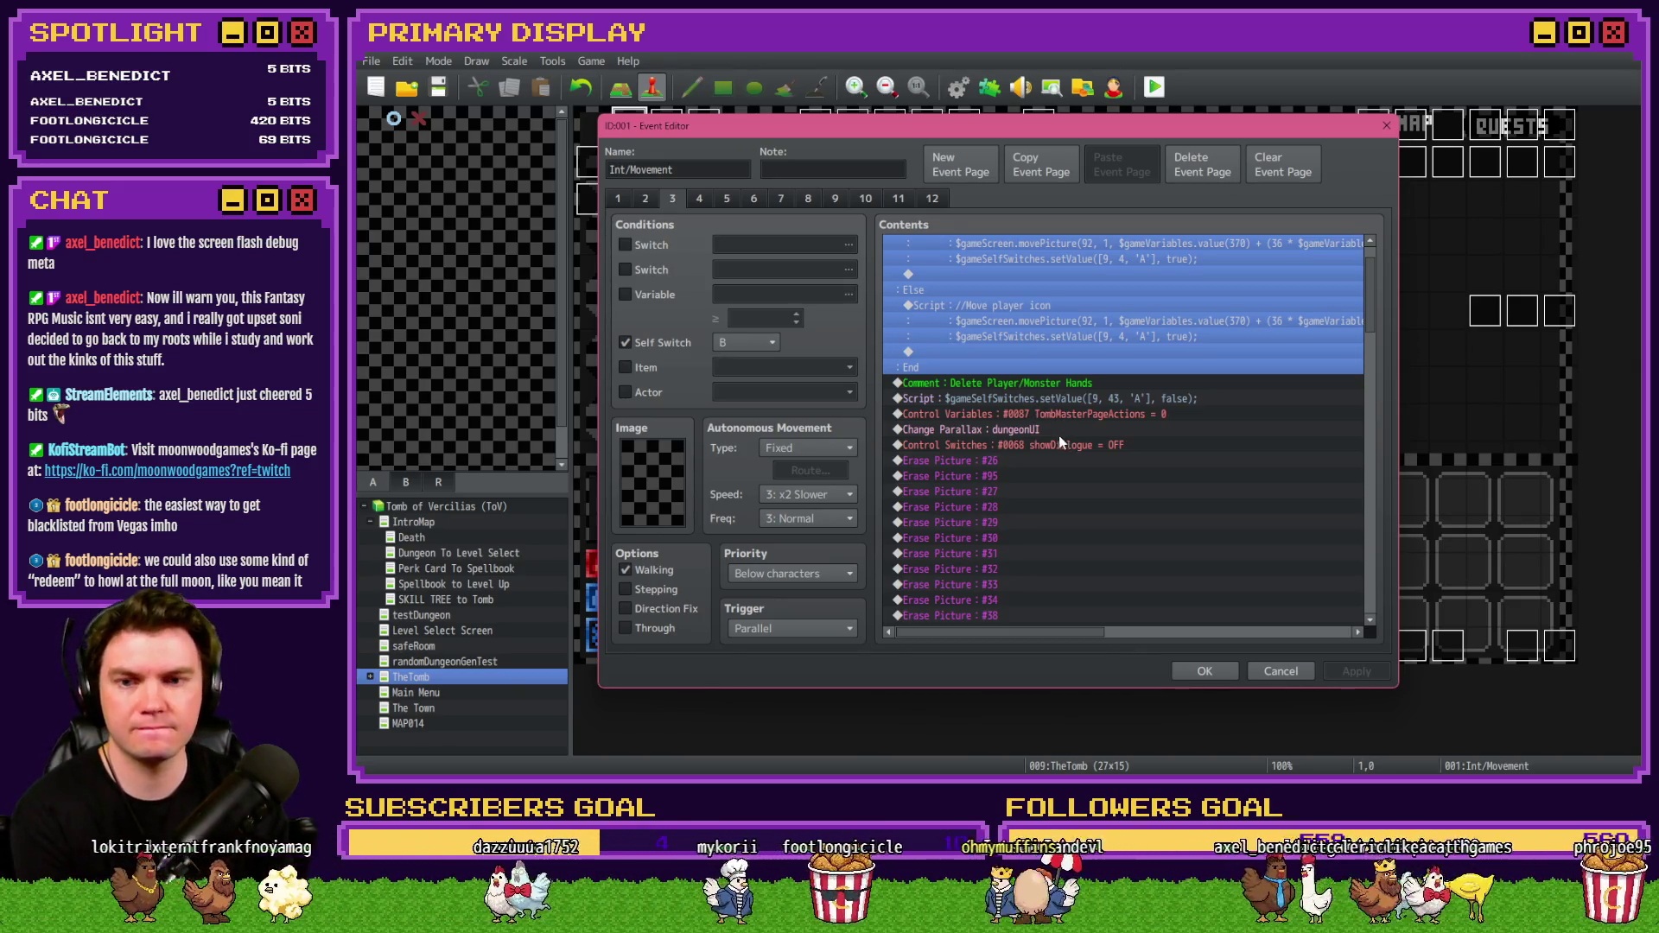
scroll(1050, 444, "down", 5)
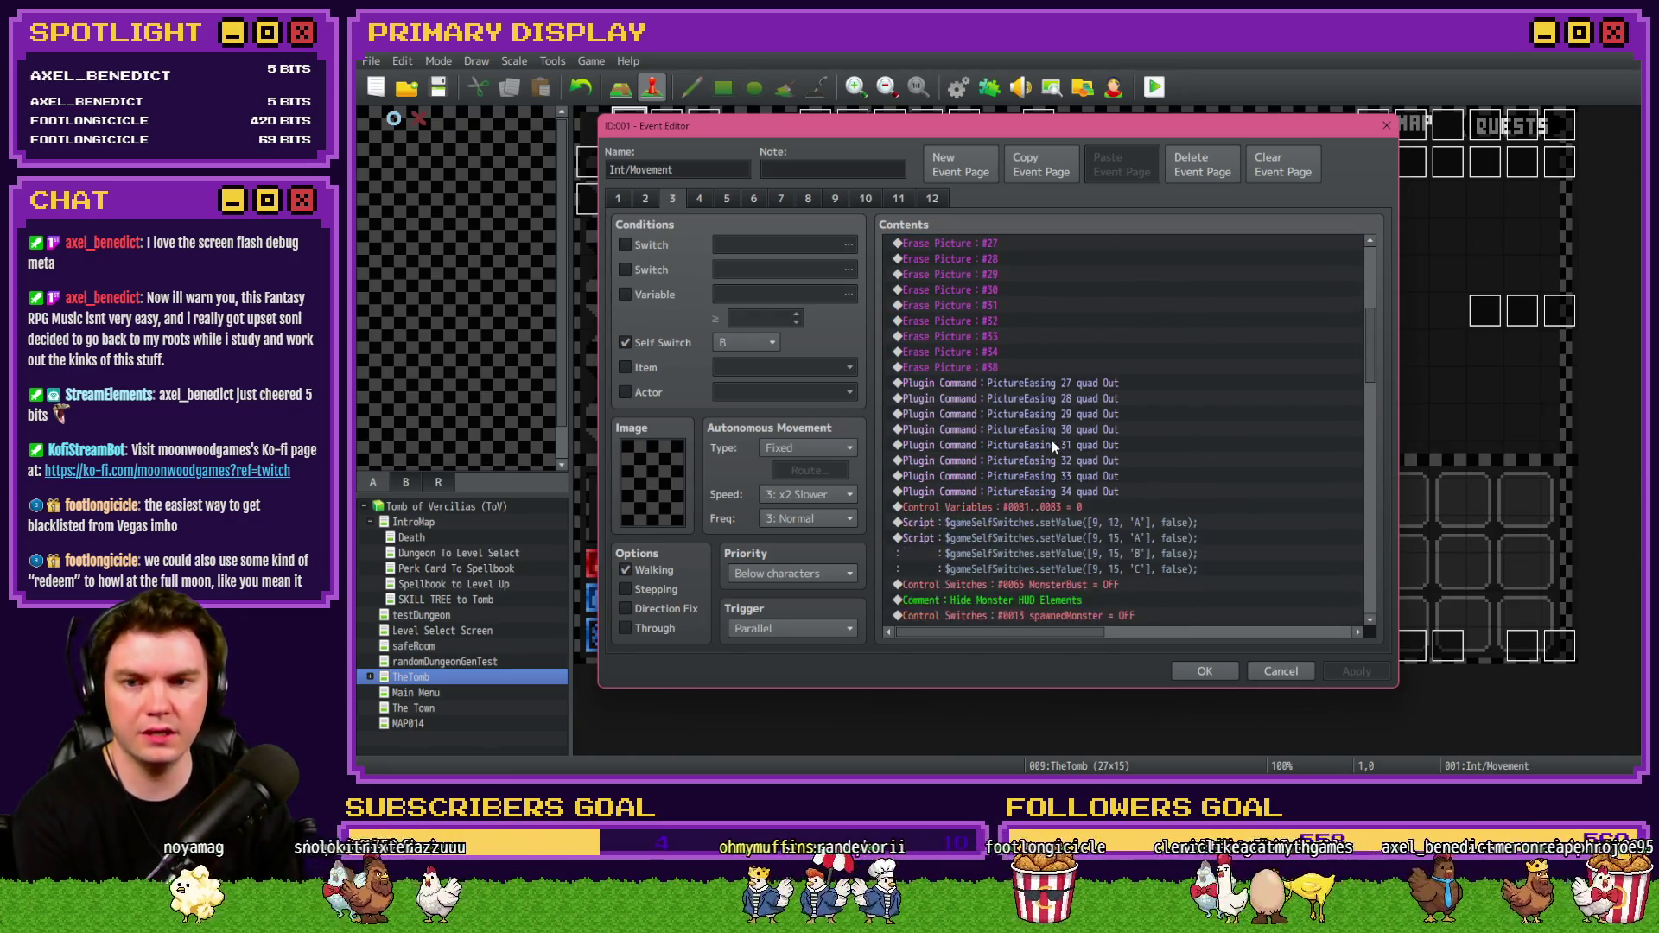
scroll(1050, 444, "down", 1)
scroll(1052, 444, "down", 1)
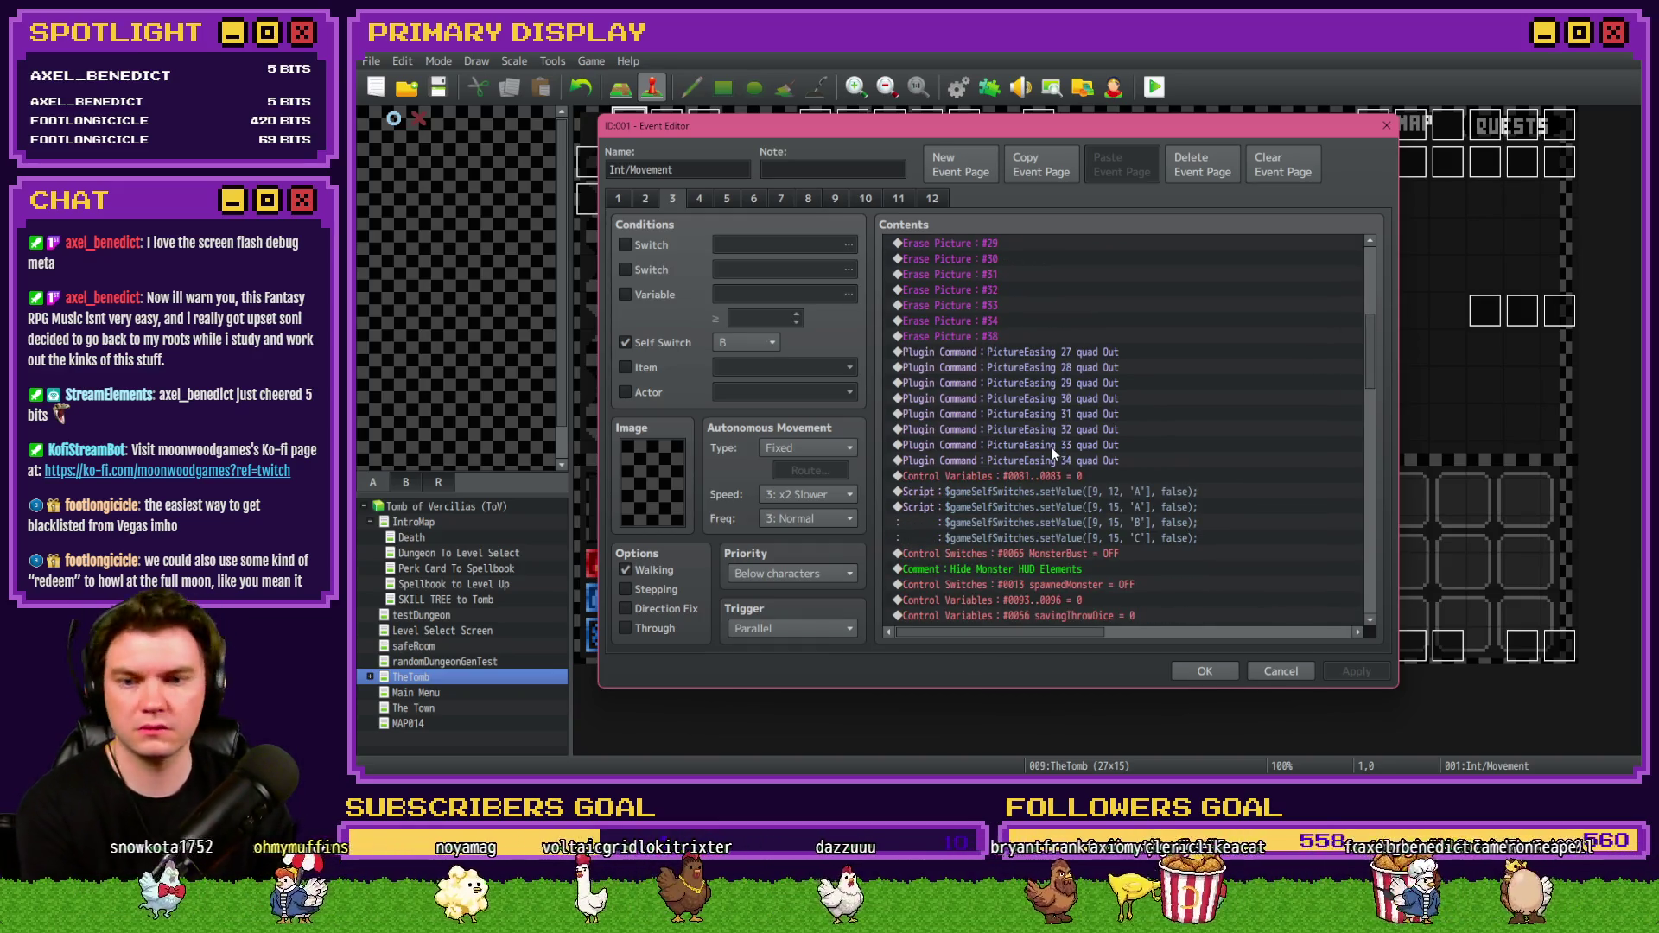
scroll(1051, 456, "down", 3)
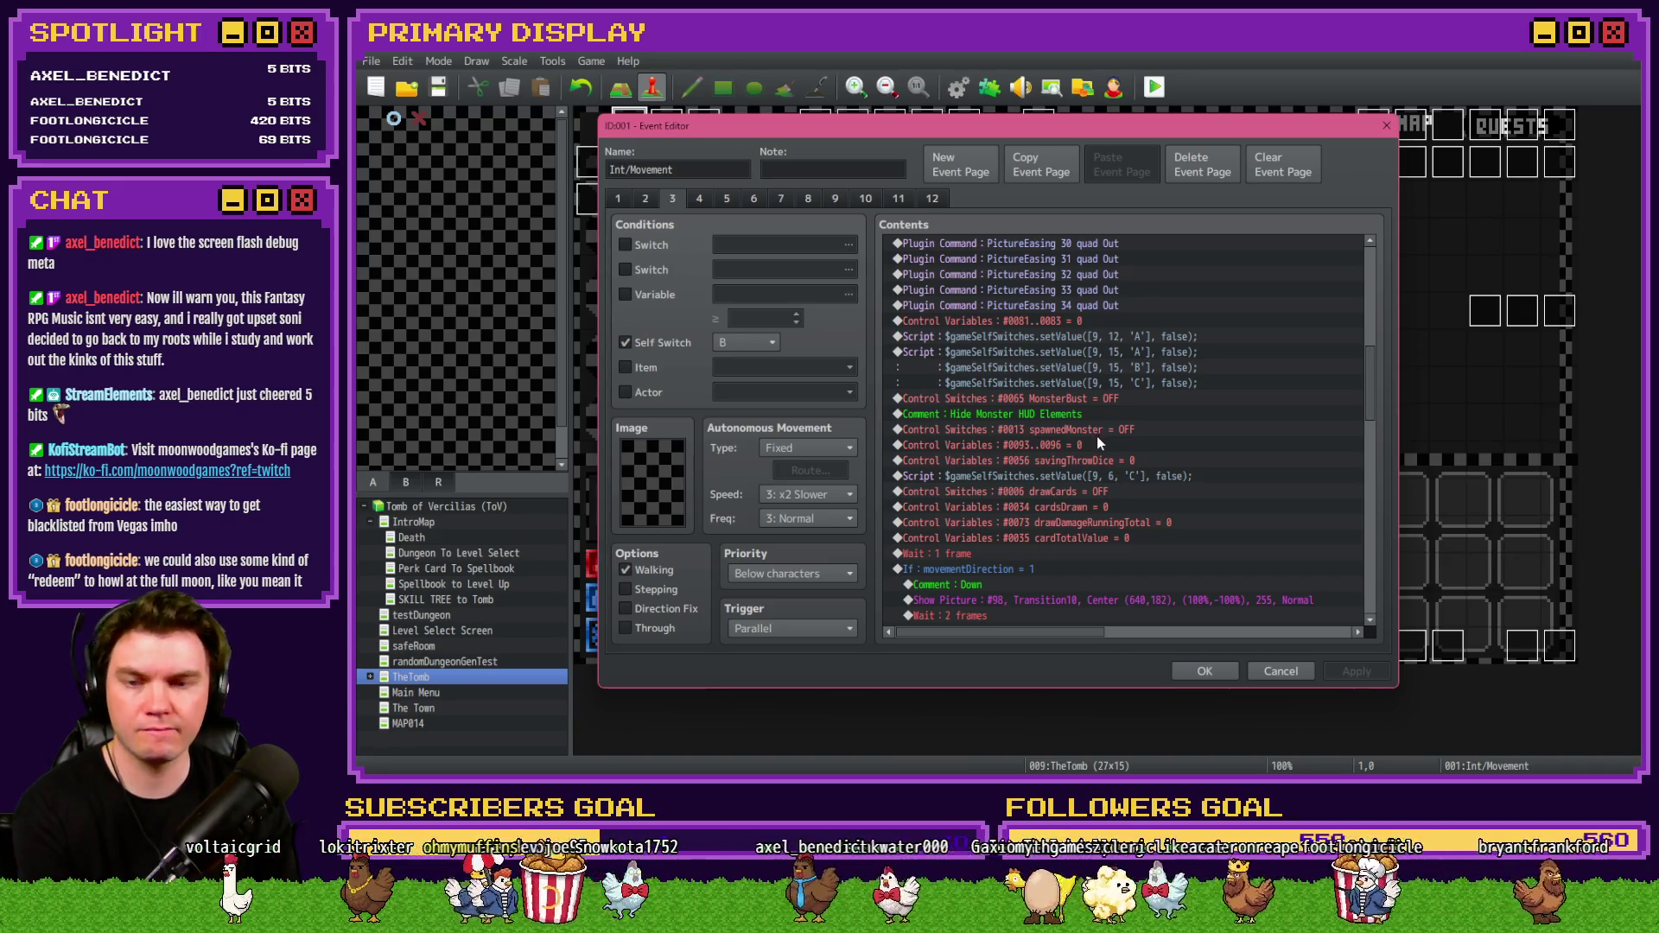
left_click(1094, 444)
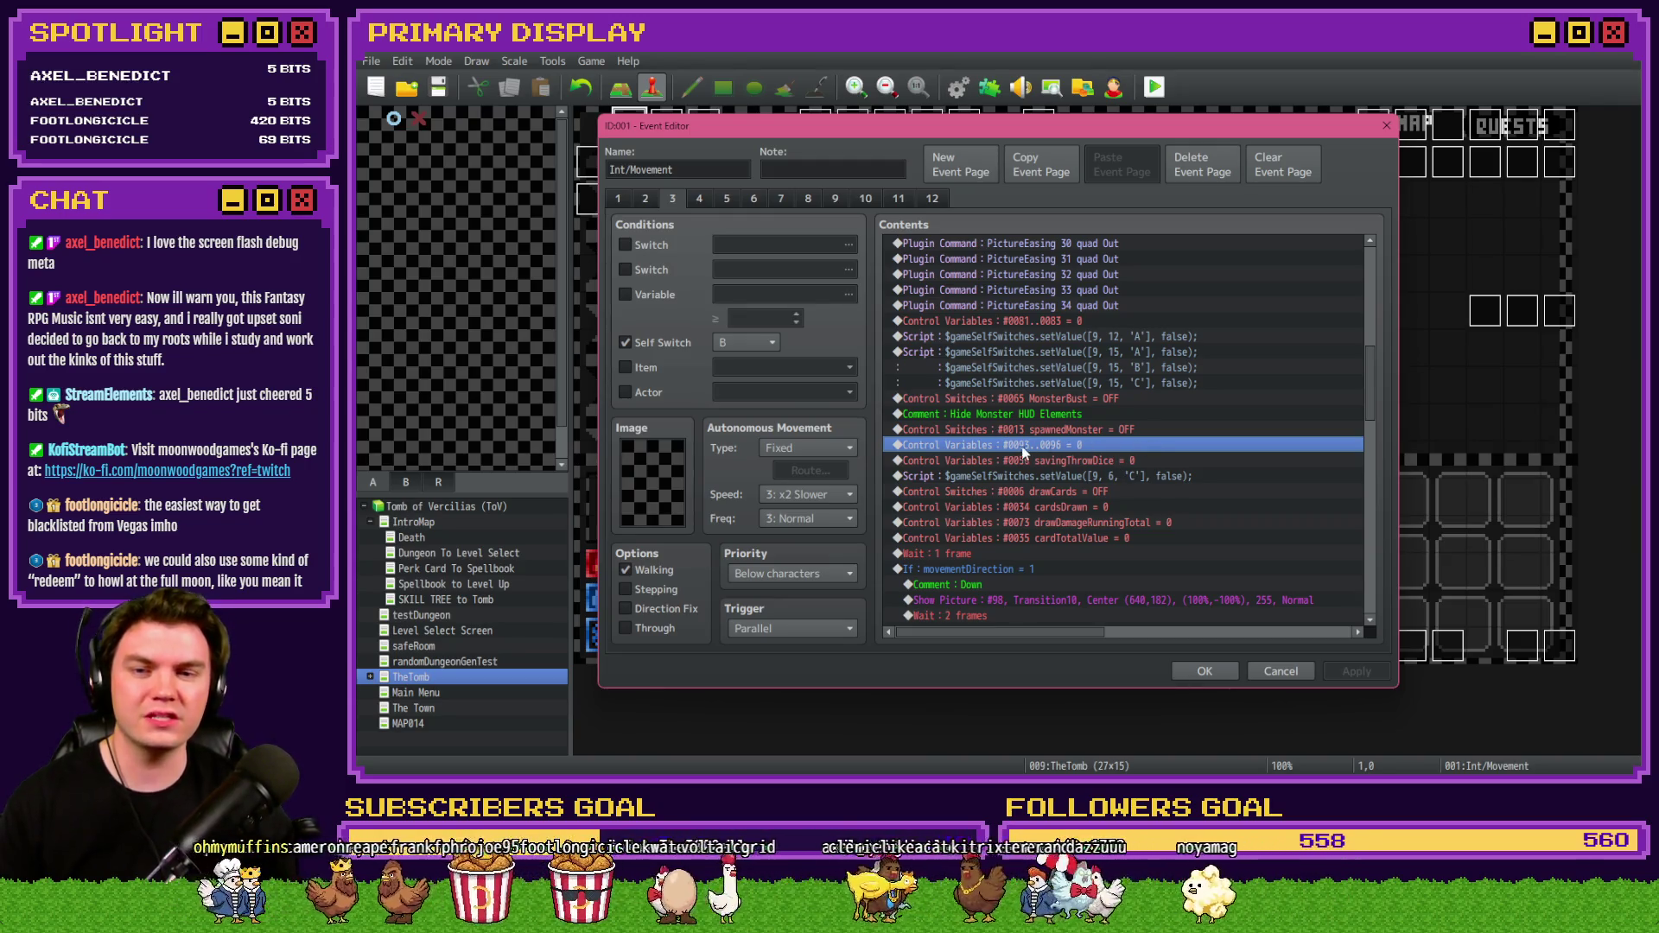
Delete the Flash Screen and currentRoomMonster = -1 commands from page 2, then return to page 3.
left_click(648, 200)
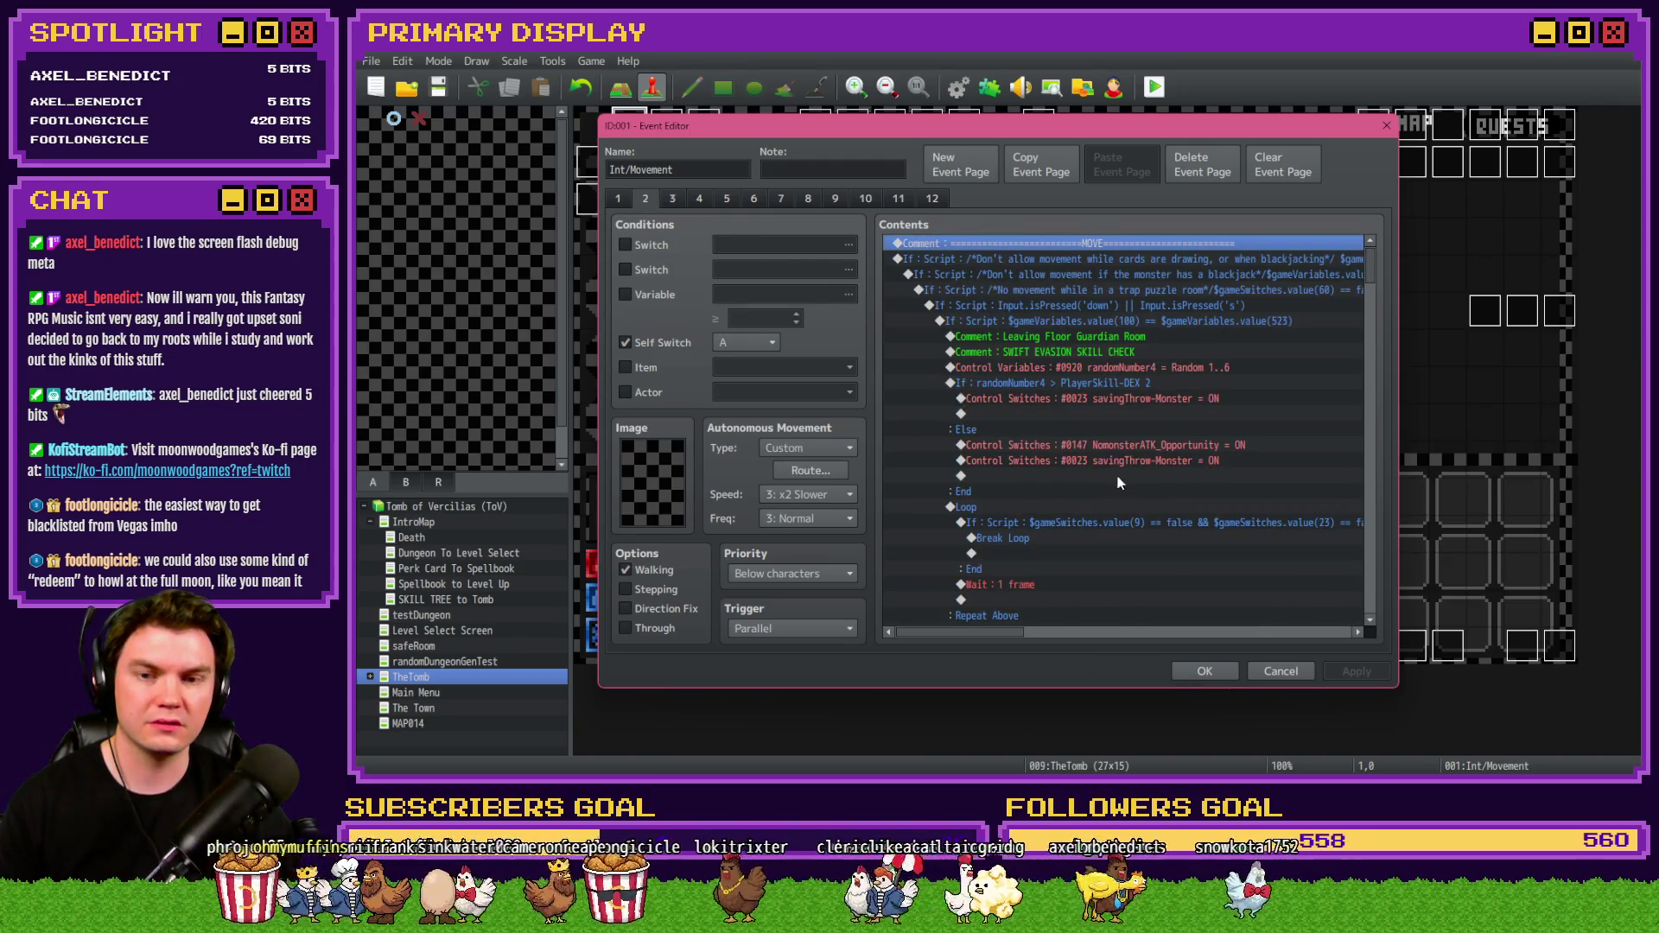
scroll(1117, 474, "down", 10)
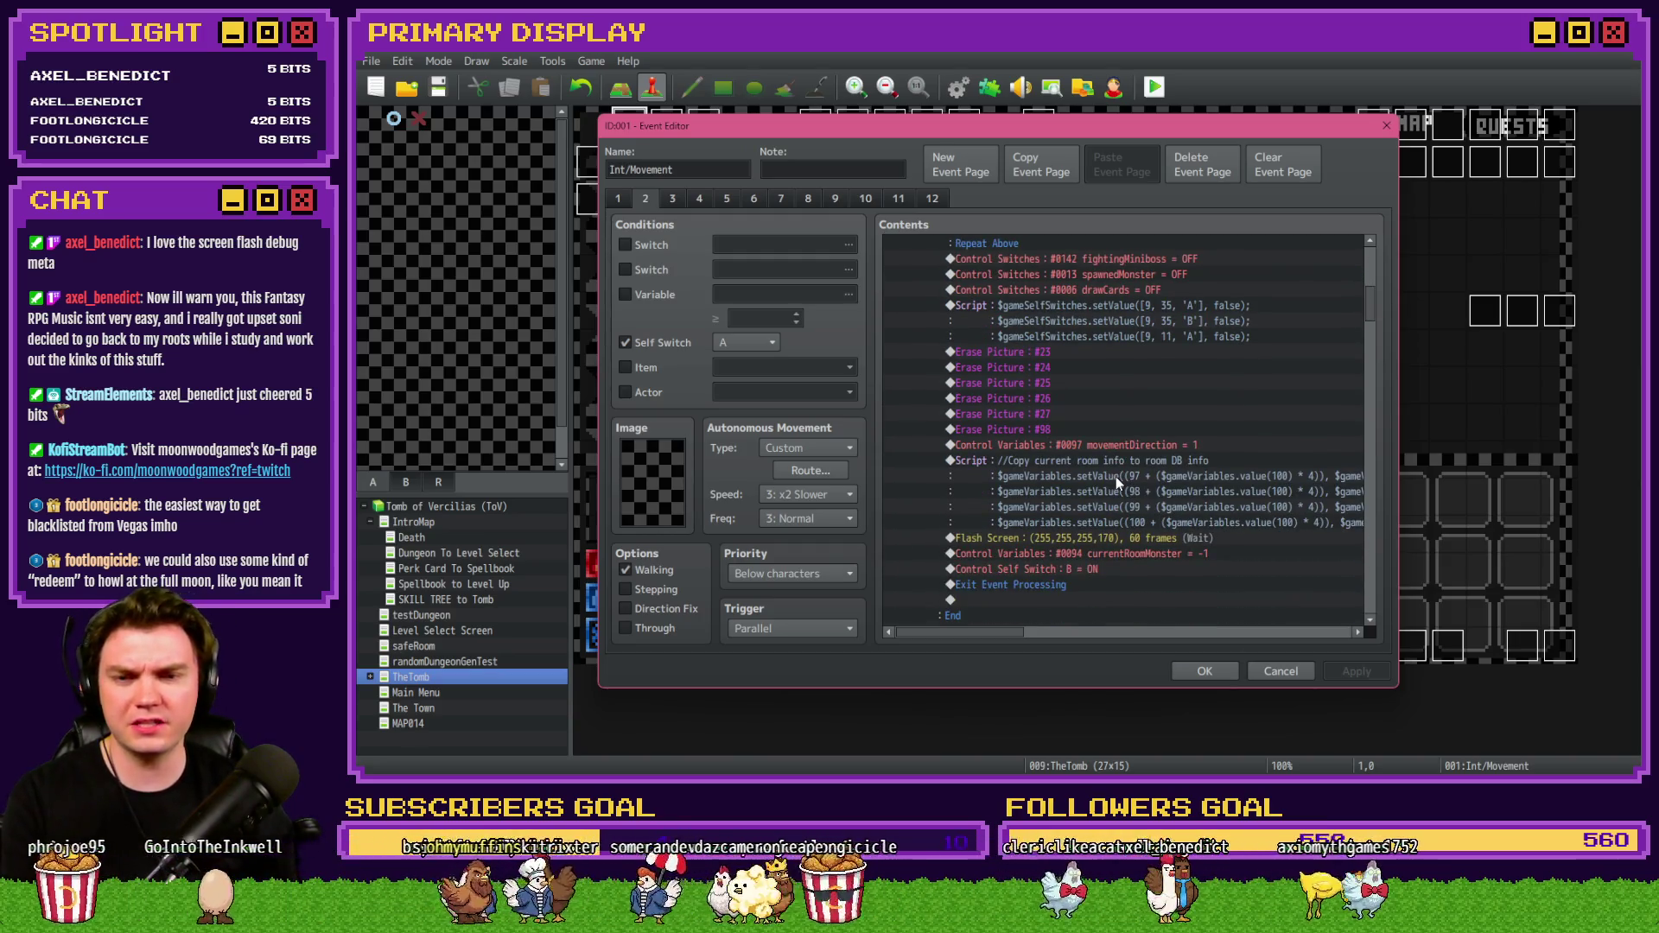
left_click(1161, 553)
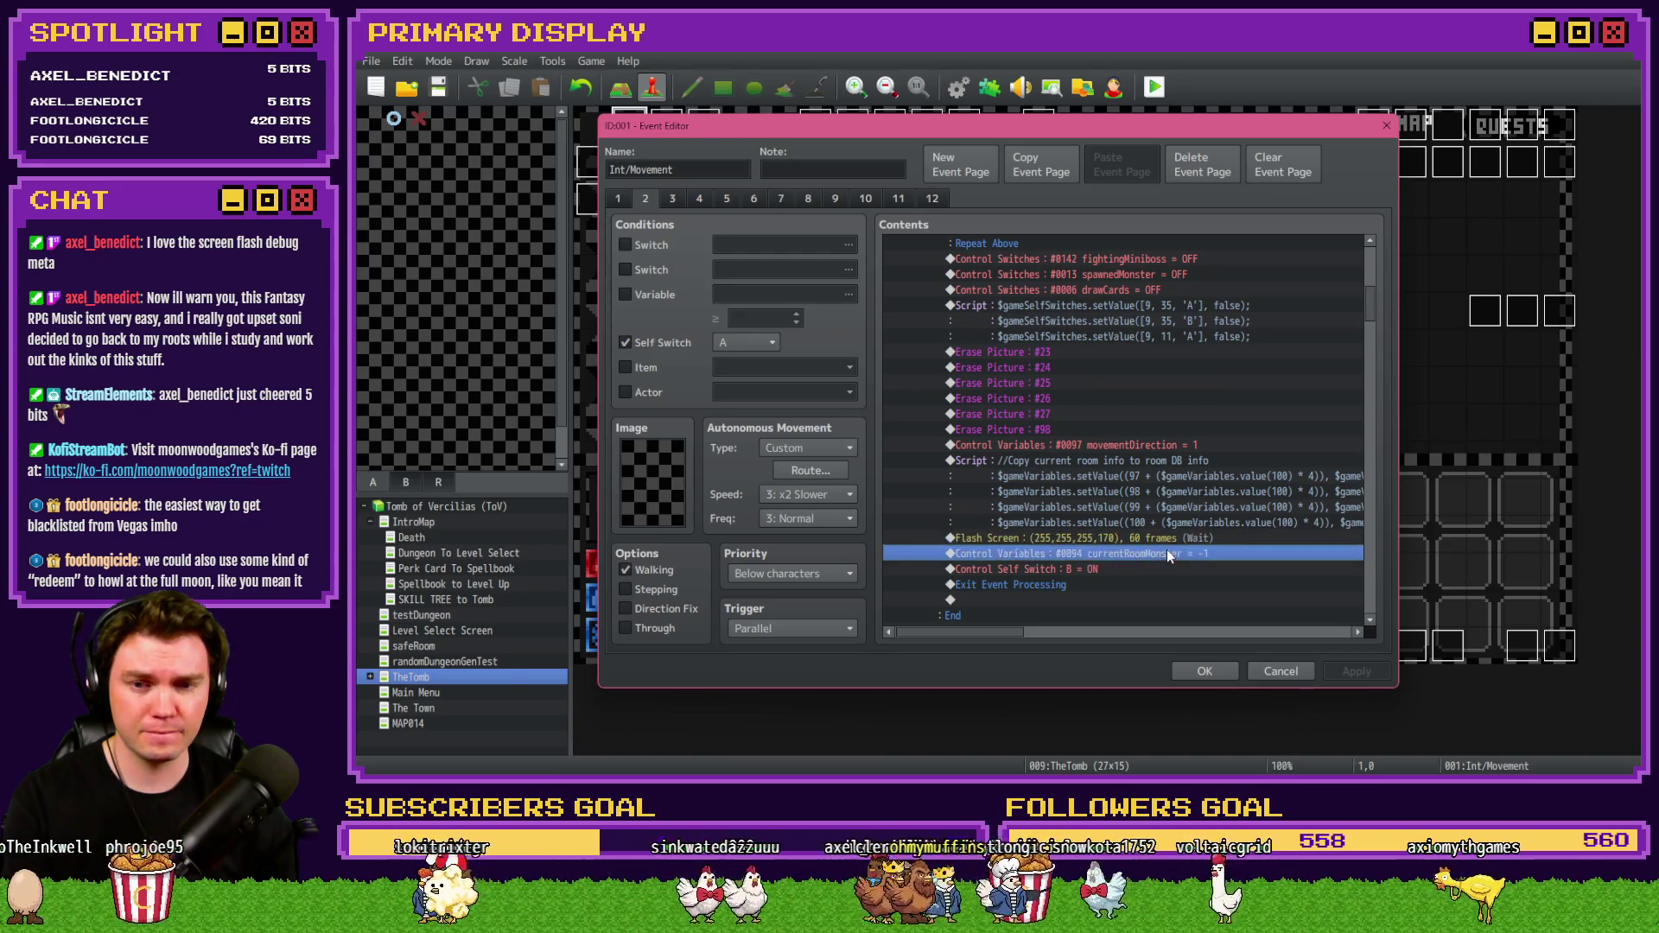
key("Up")
key("Delete")
key("Delete")
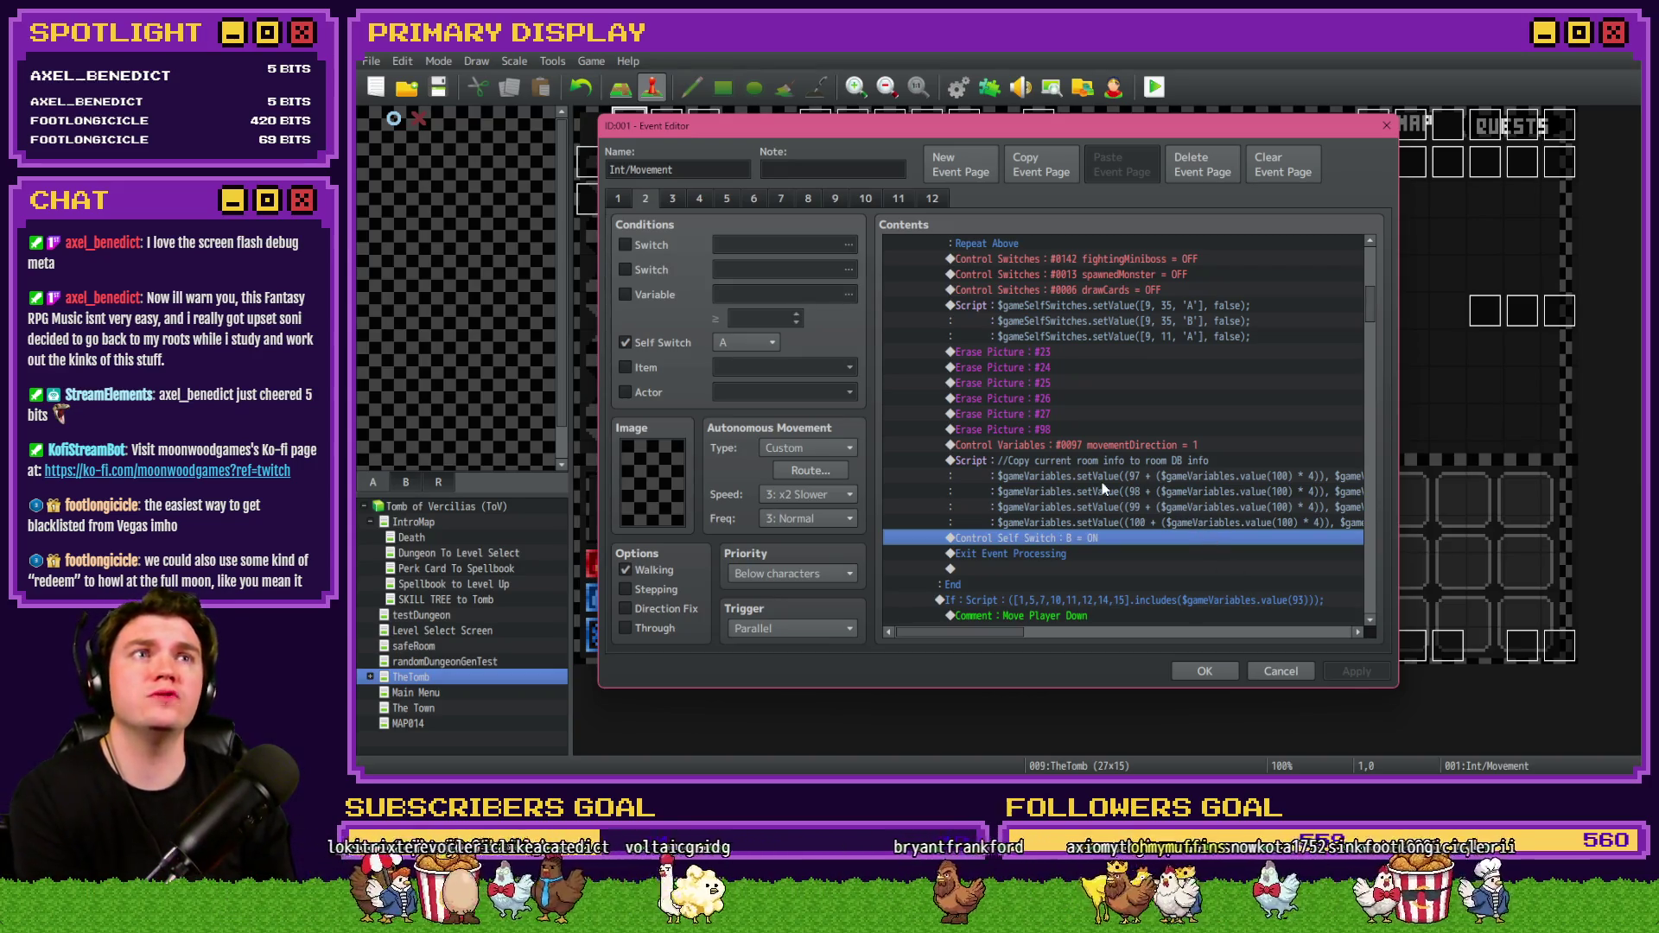
left_click(680, 199)
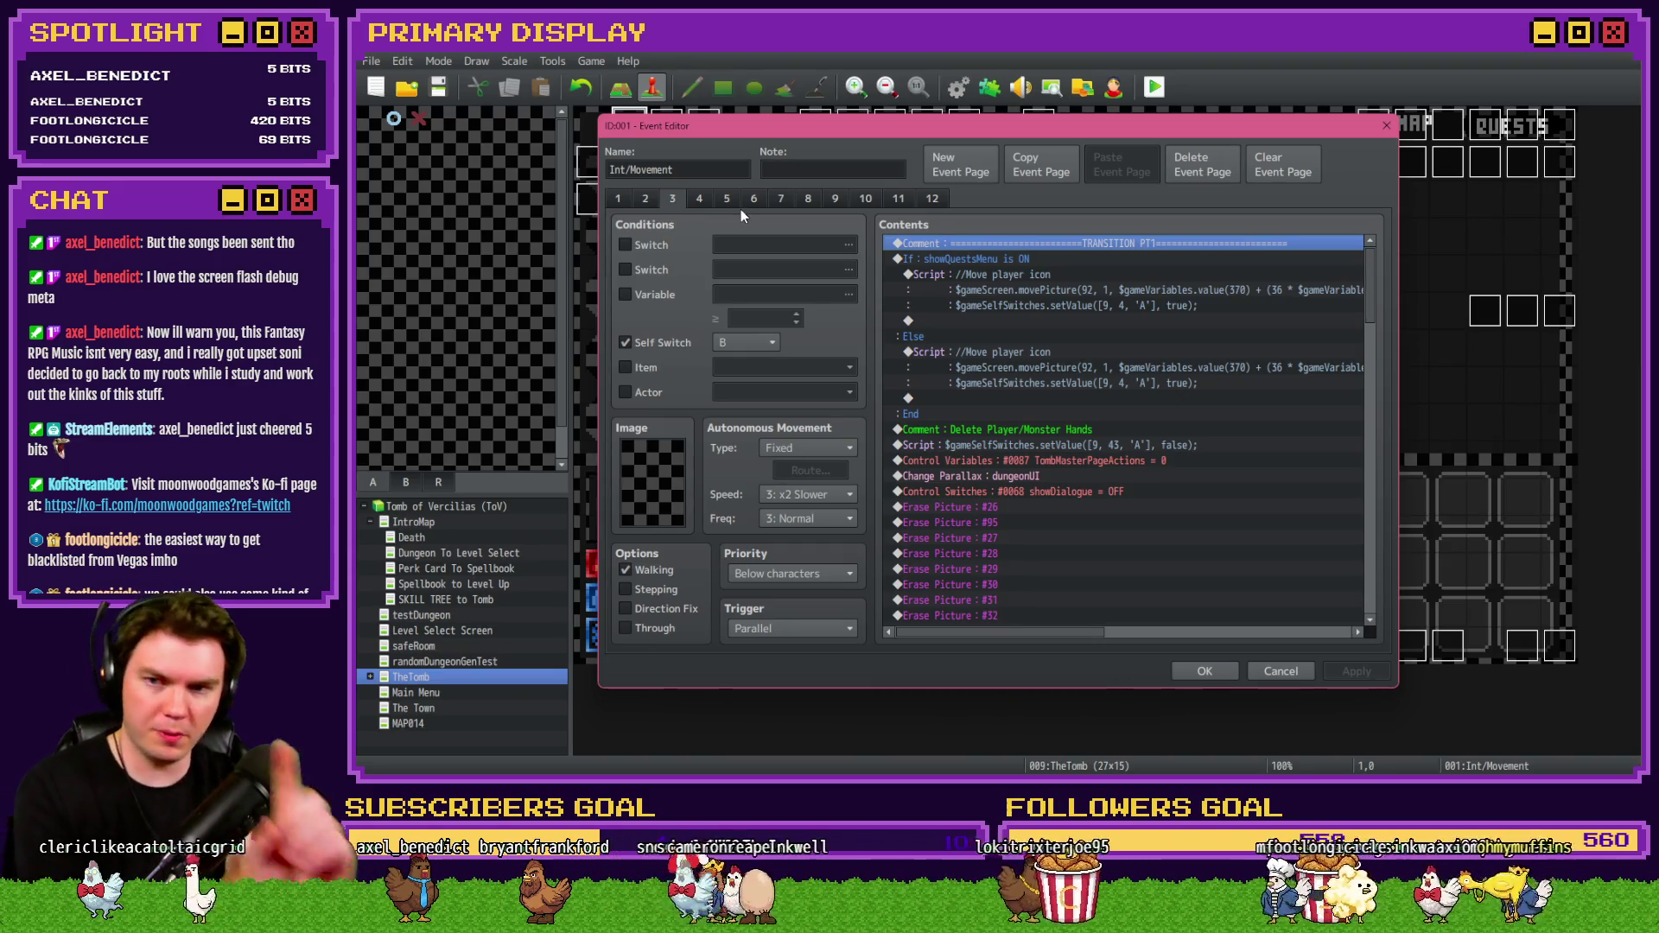
scroll(1066, 517, "down", 3)
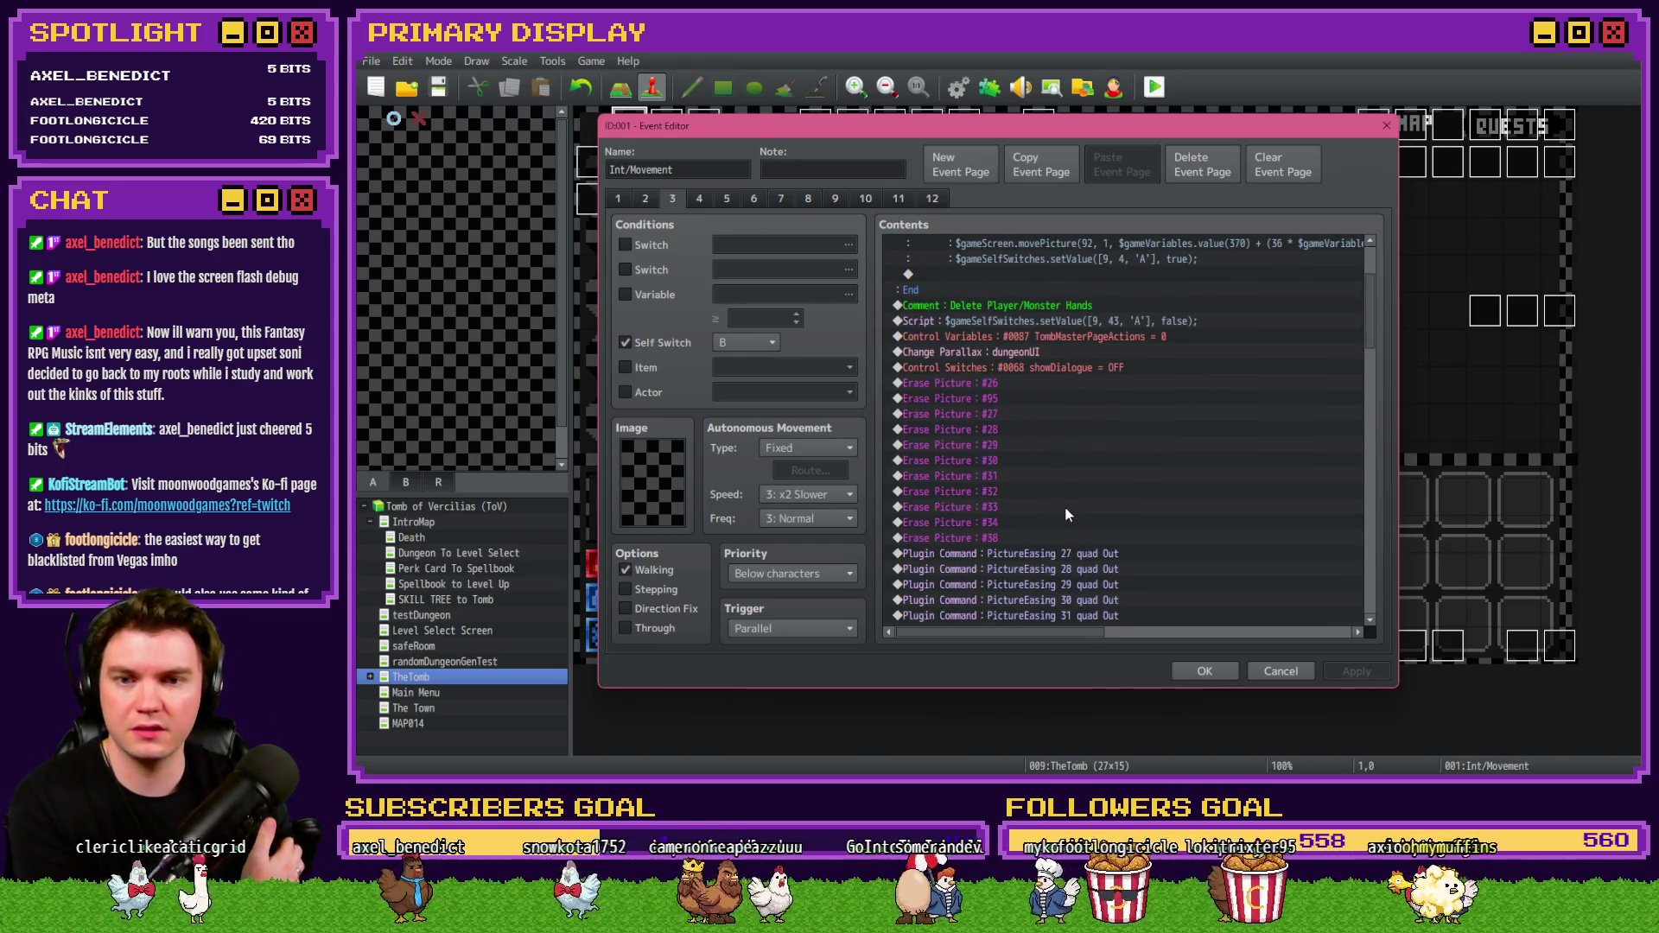
scroll(1062, 513, "down", 4)
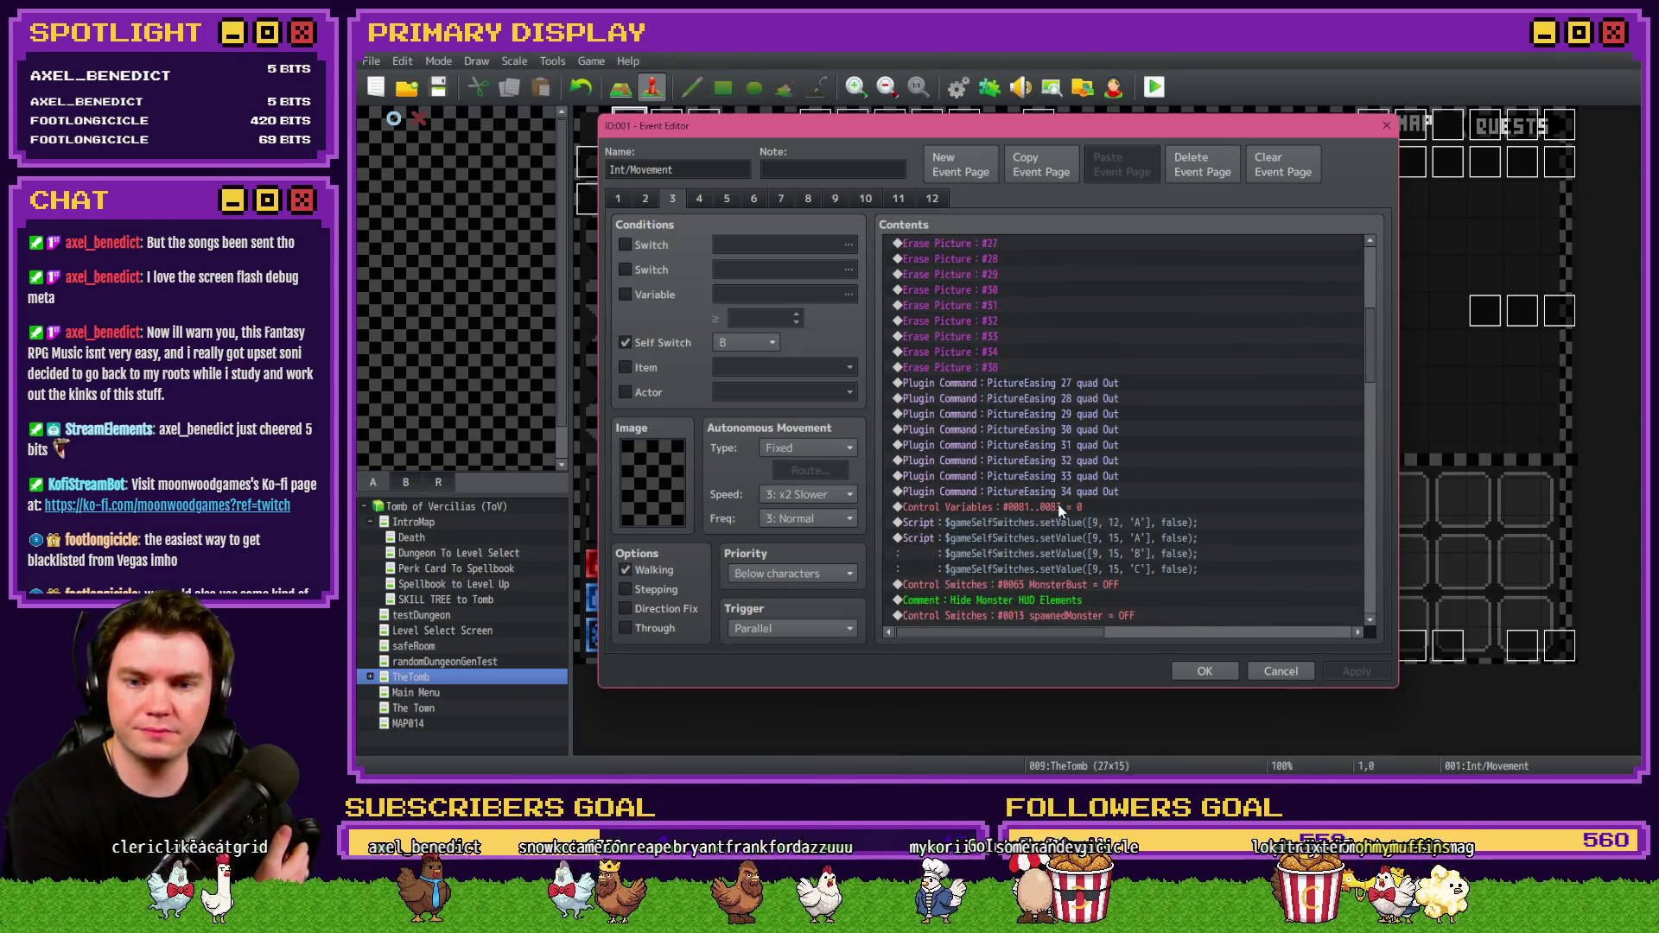
scroll(1076, 511, "down", 2)
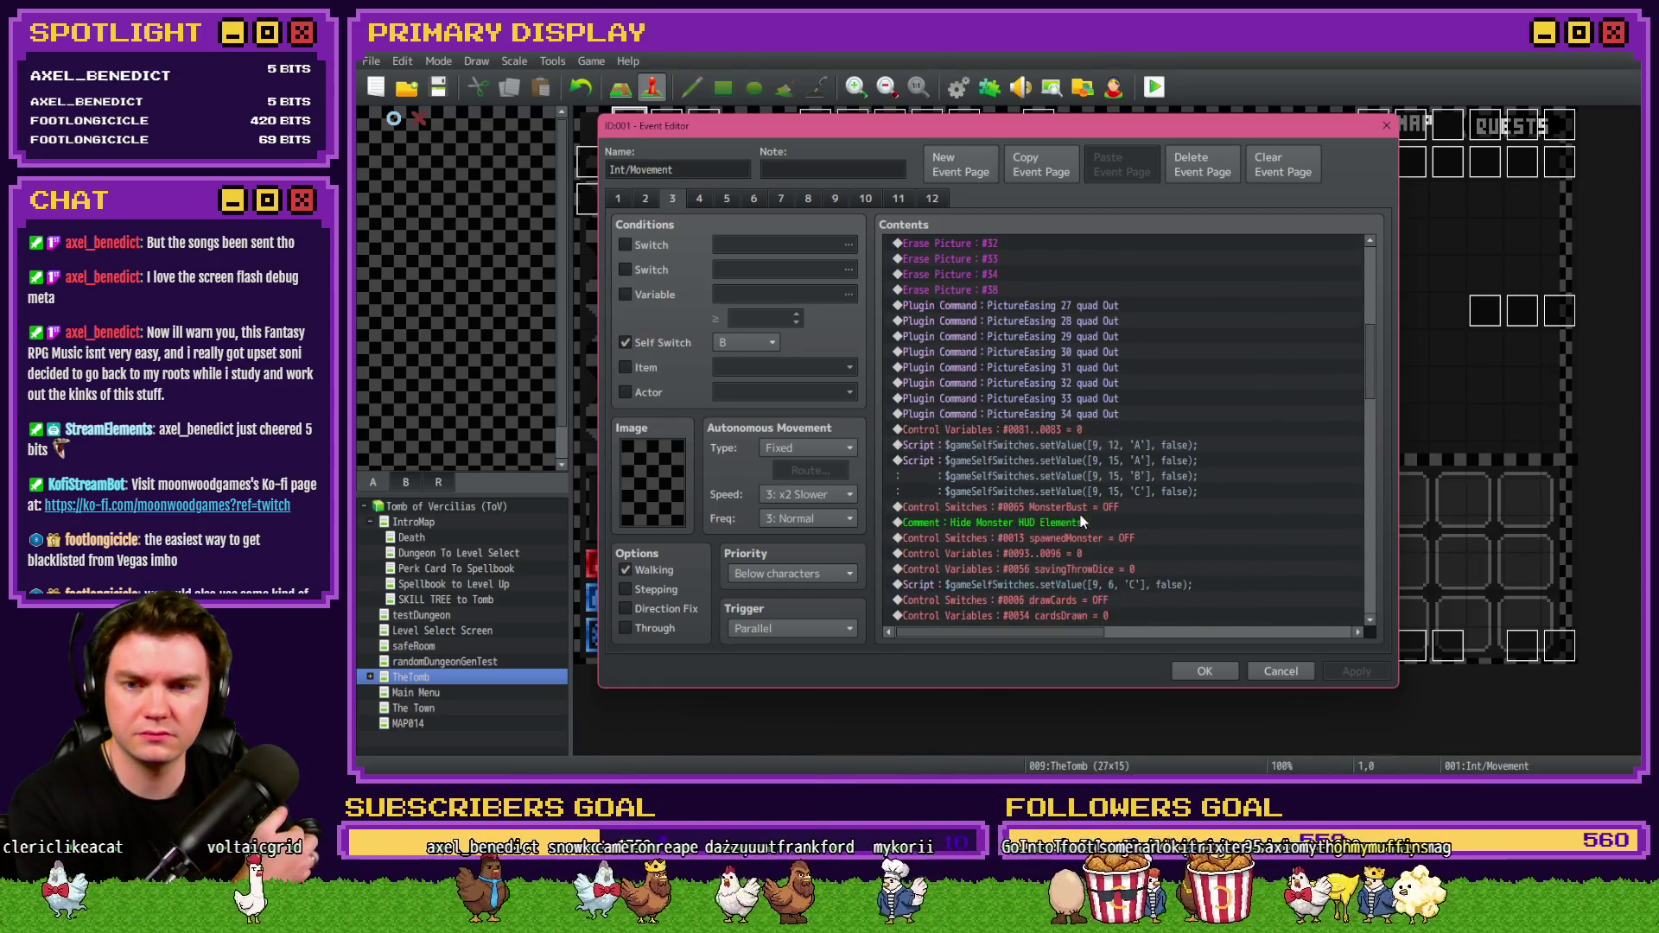
scroll(1080, 517, "down", 2)
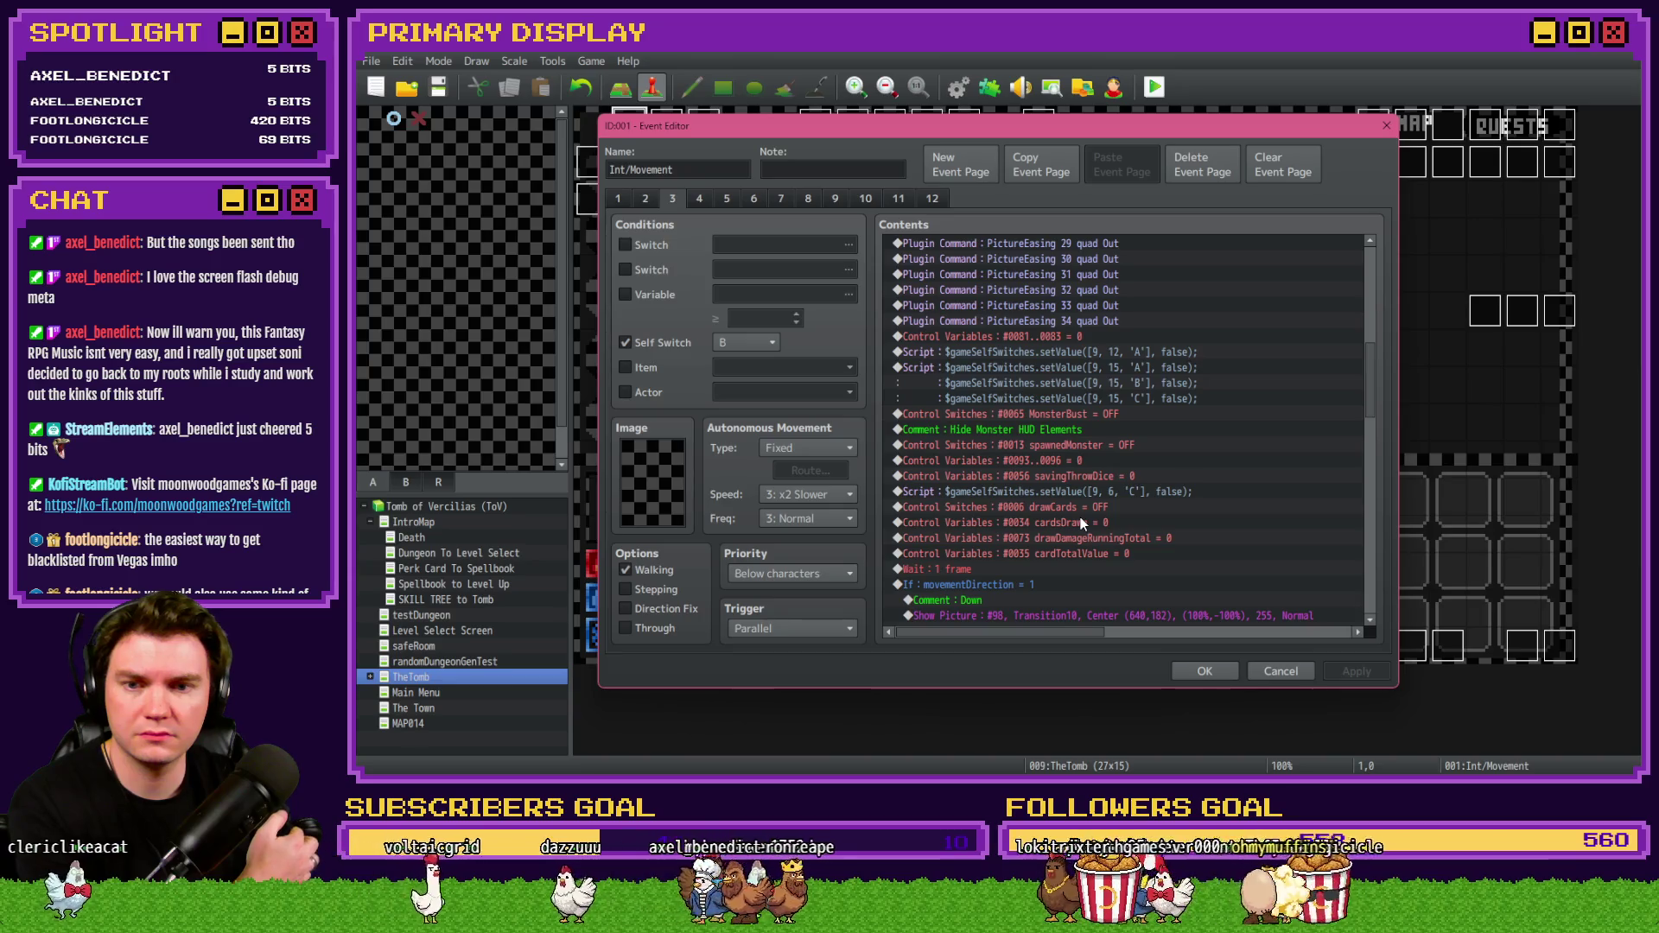
left_click(1037, 463)
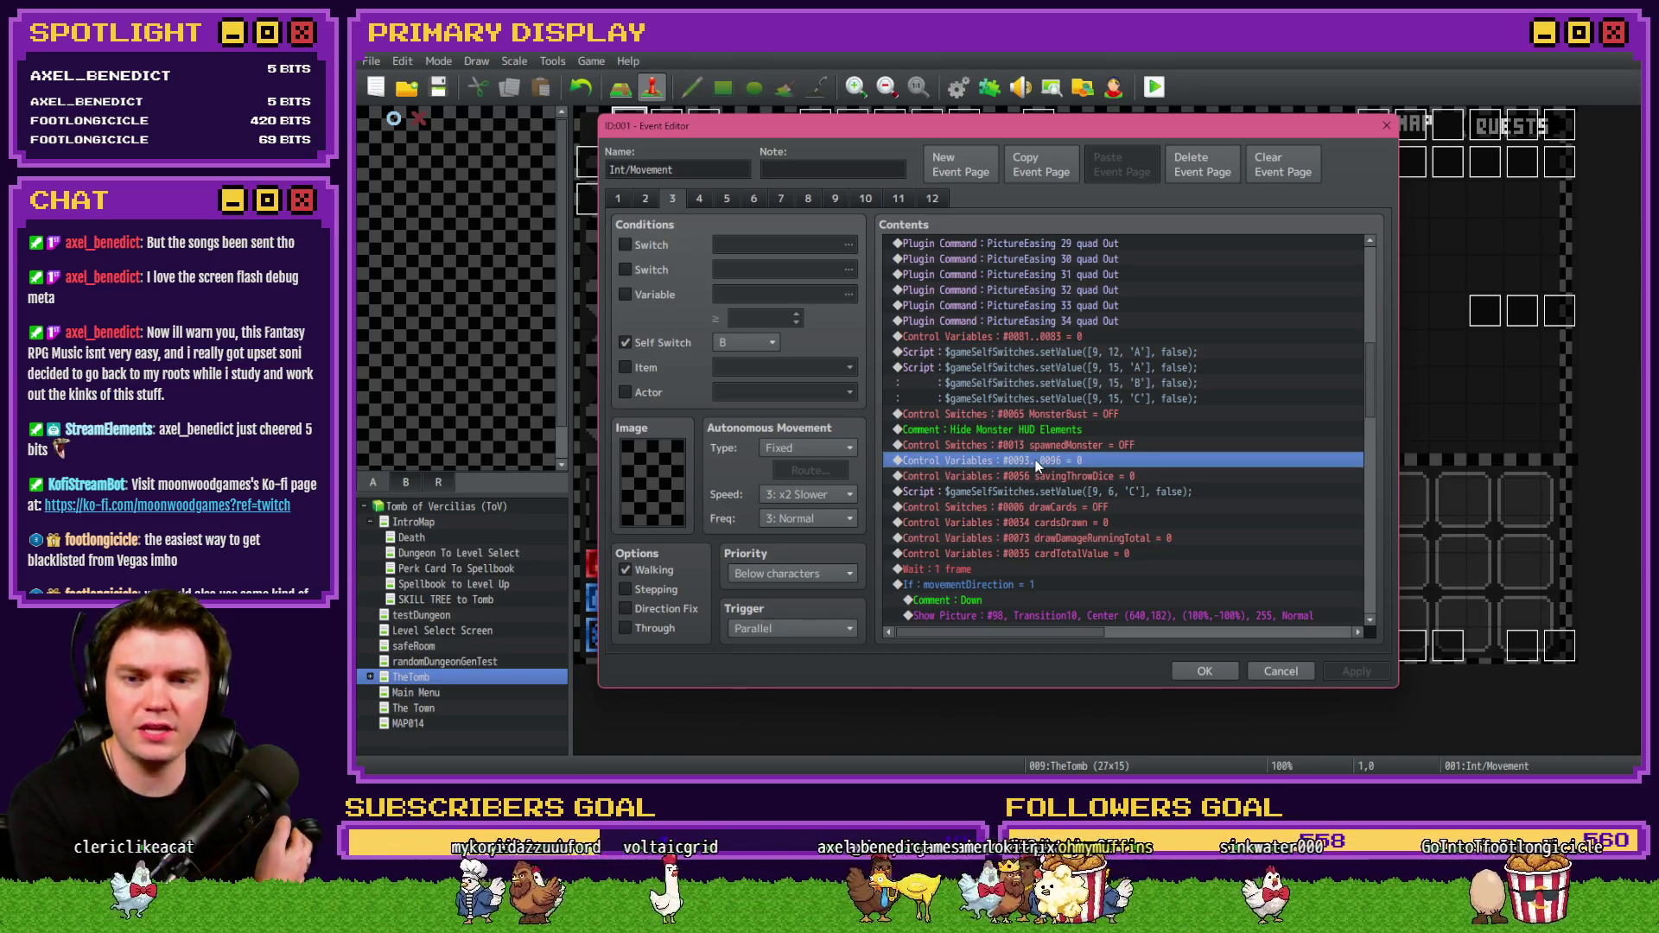
left_click(647, 294)
left_click(790, 294)
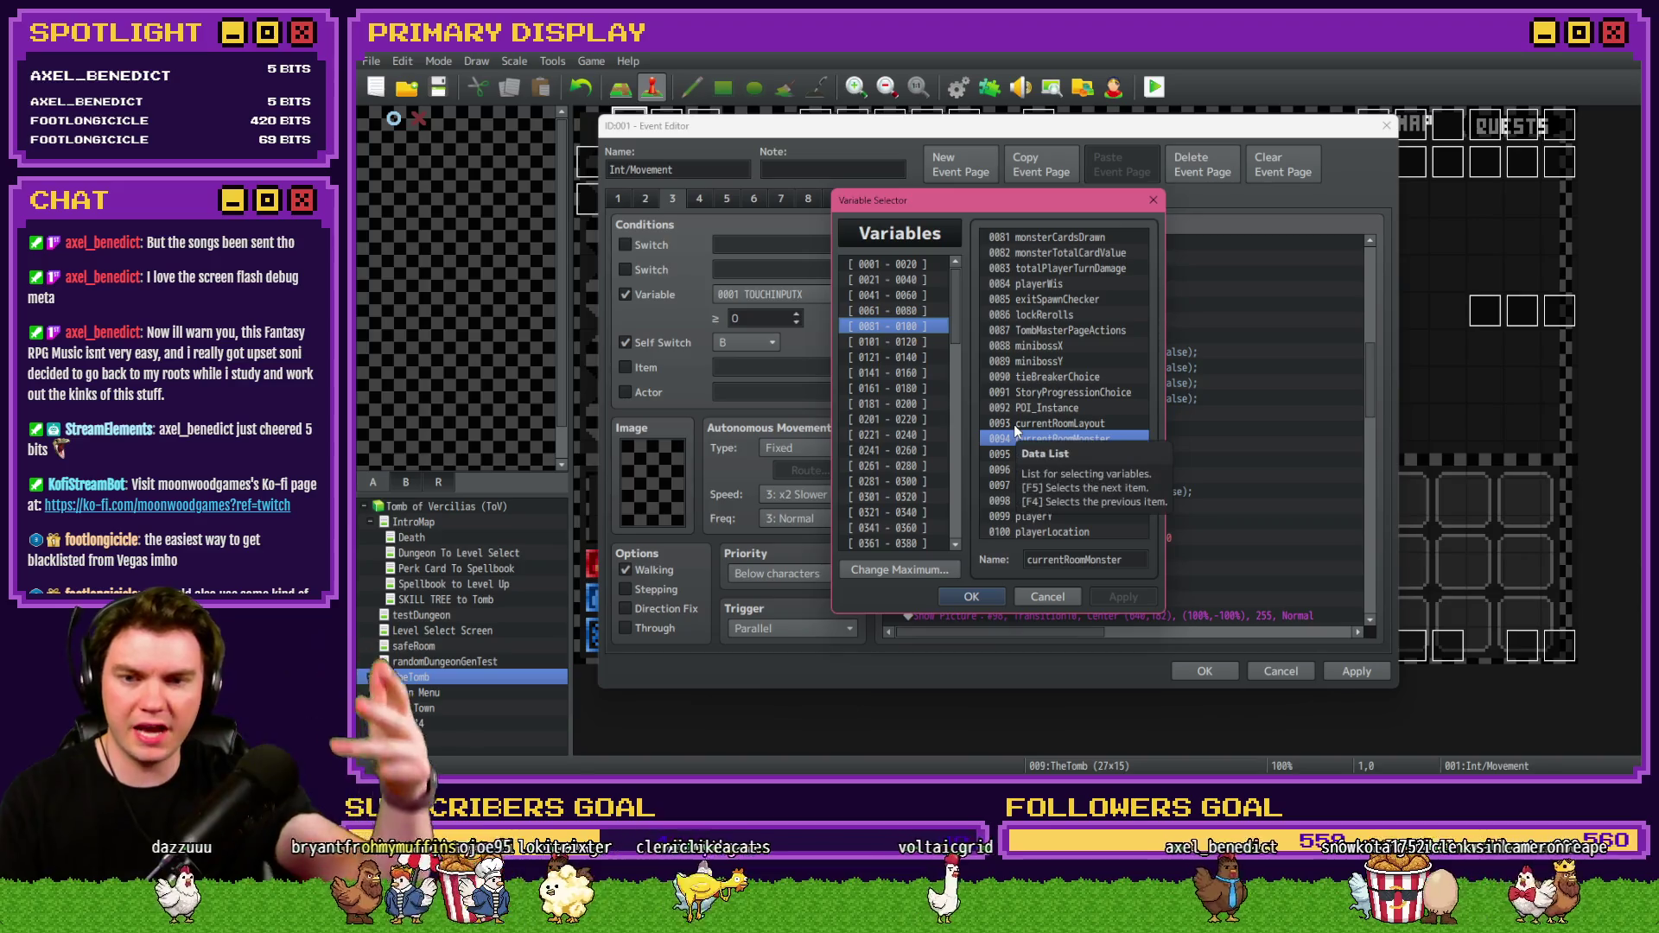
key("Escape")
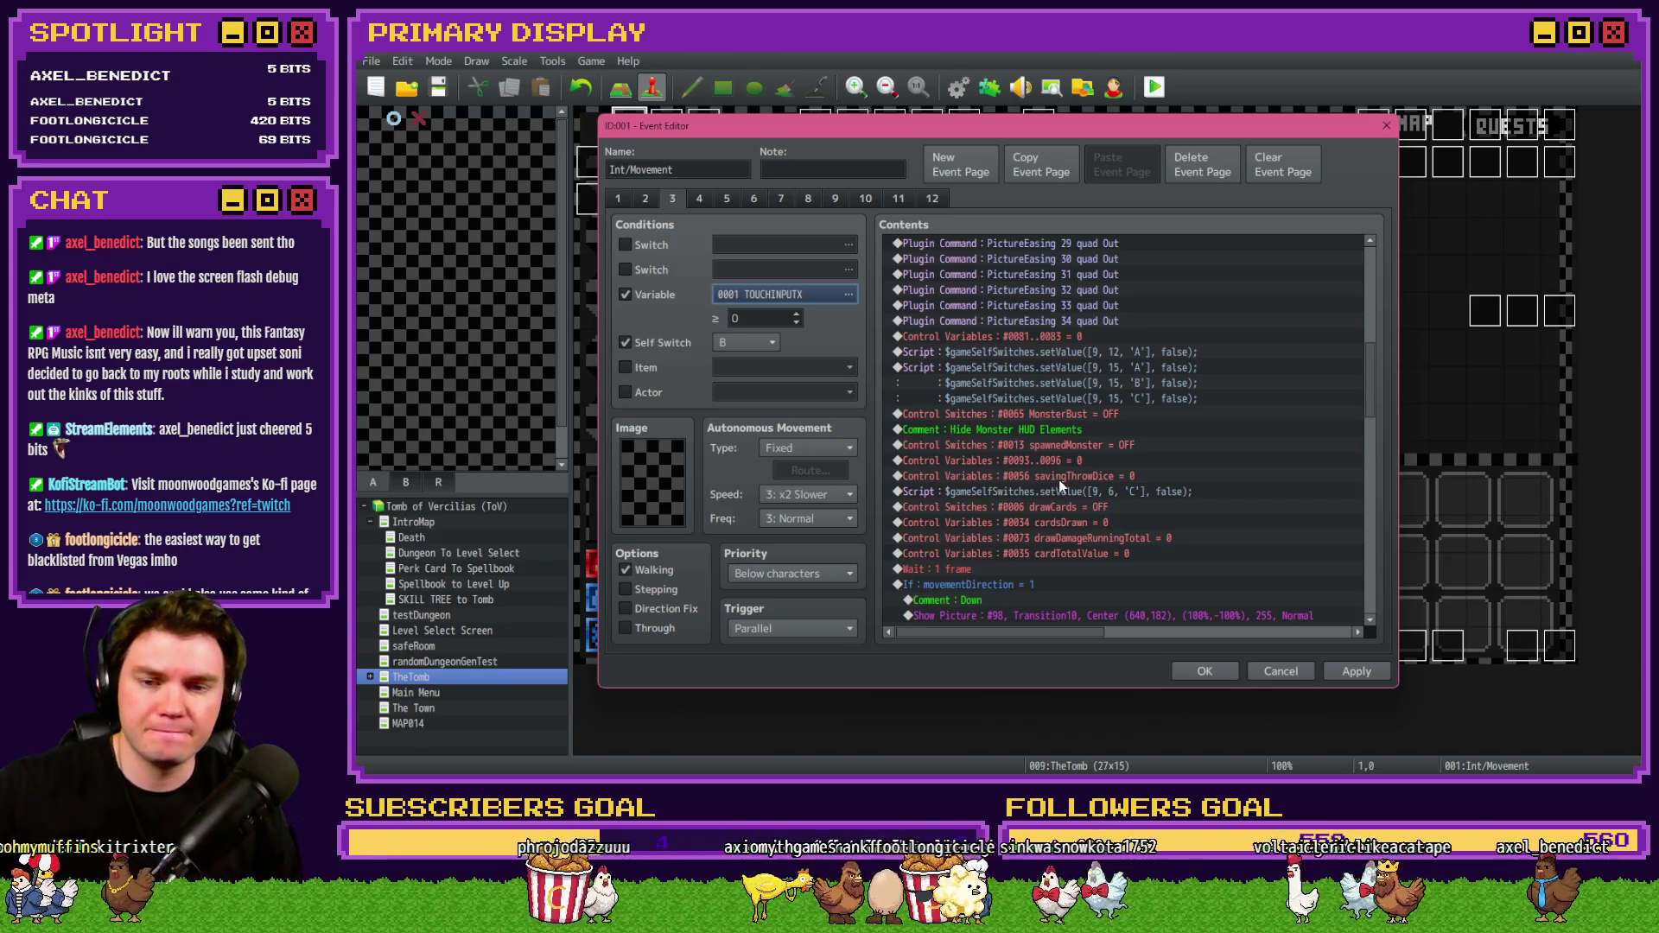
scroll(1067, 544, "down", 2)
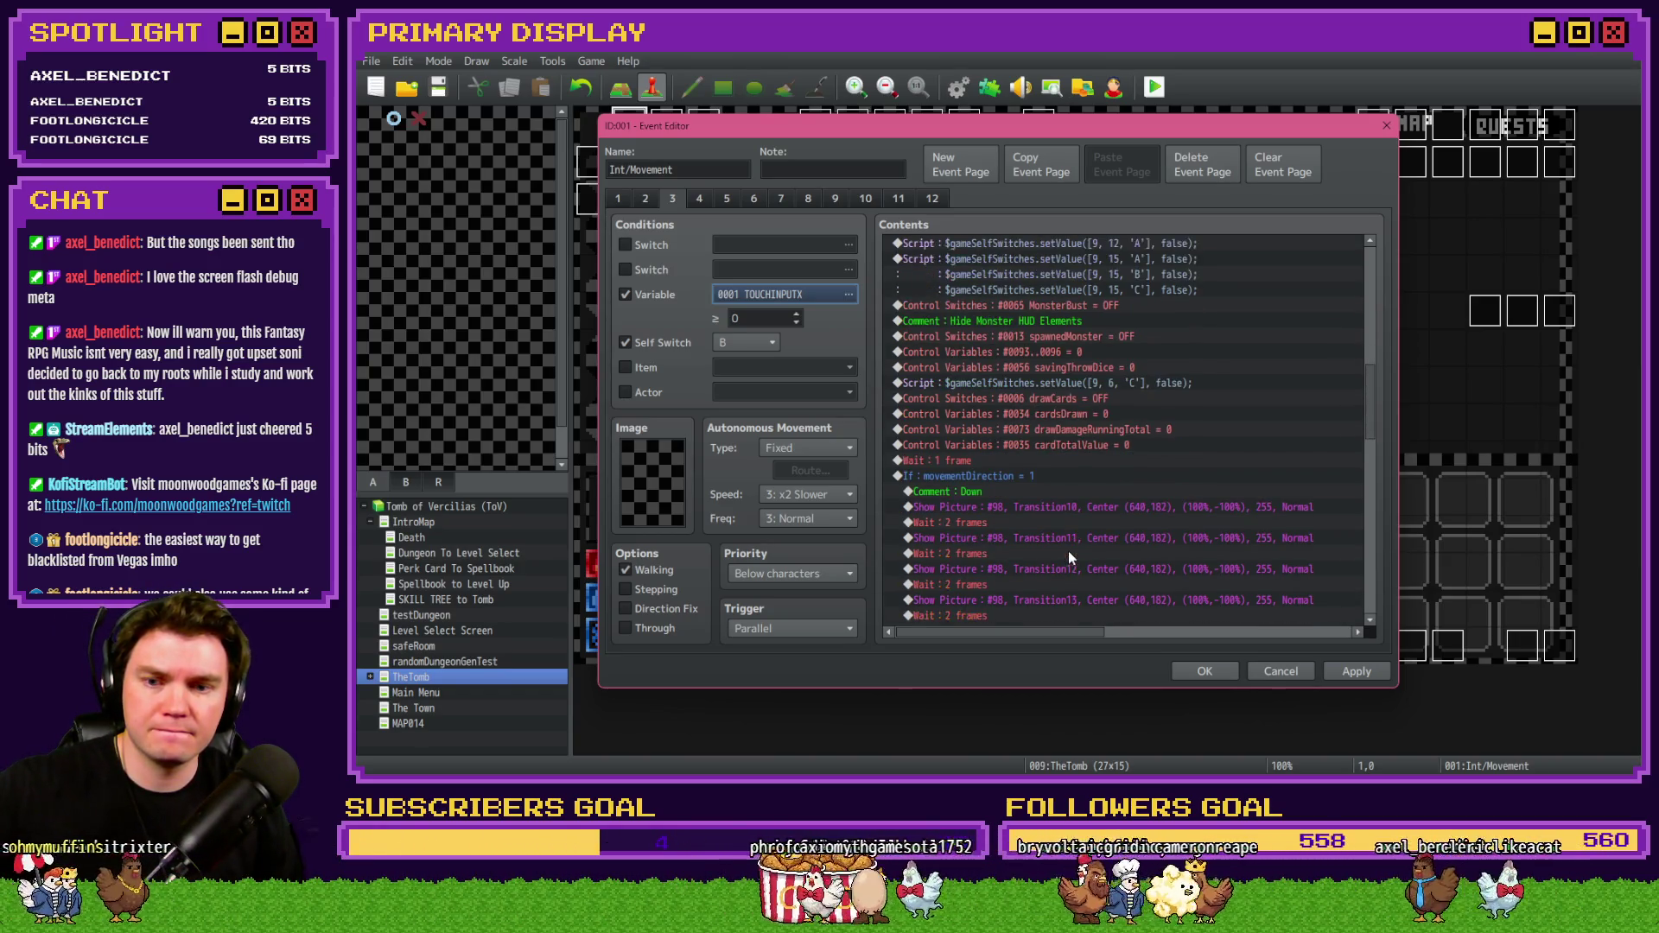
left_click(652, 295)
scroll(978, 499, "down", 3)
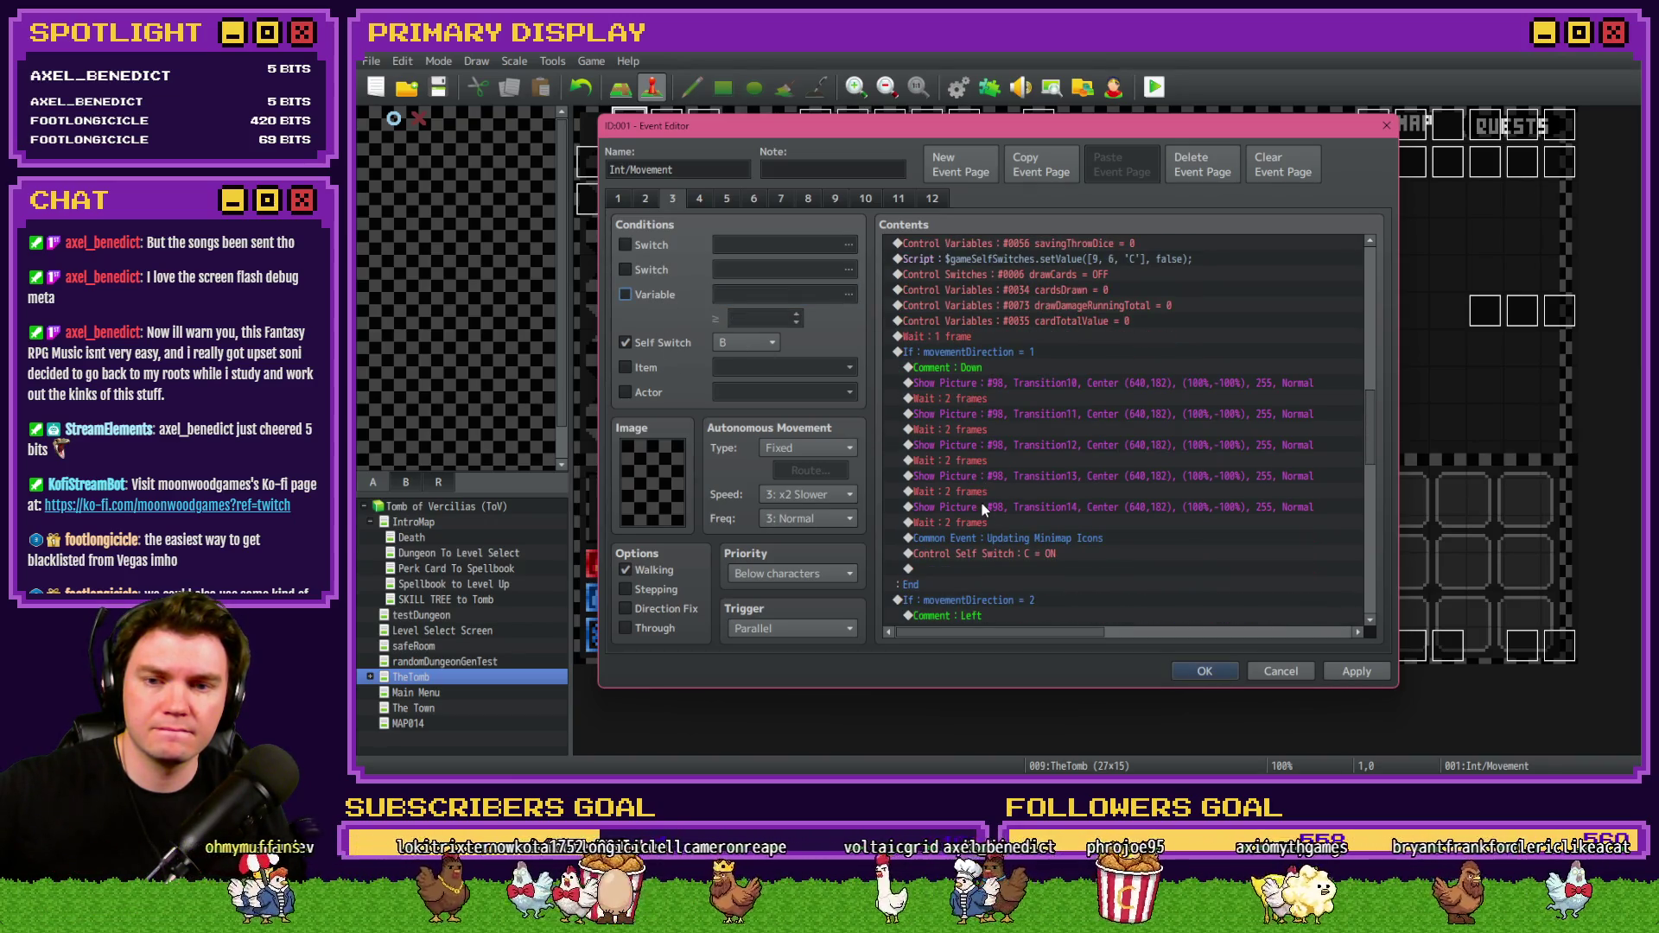
scroll(981, 504, "down", 10)
scroll(986, 506, "down", 4)
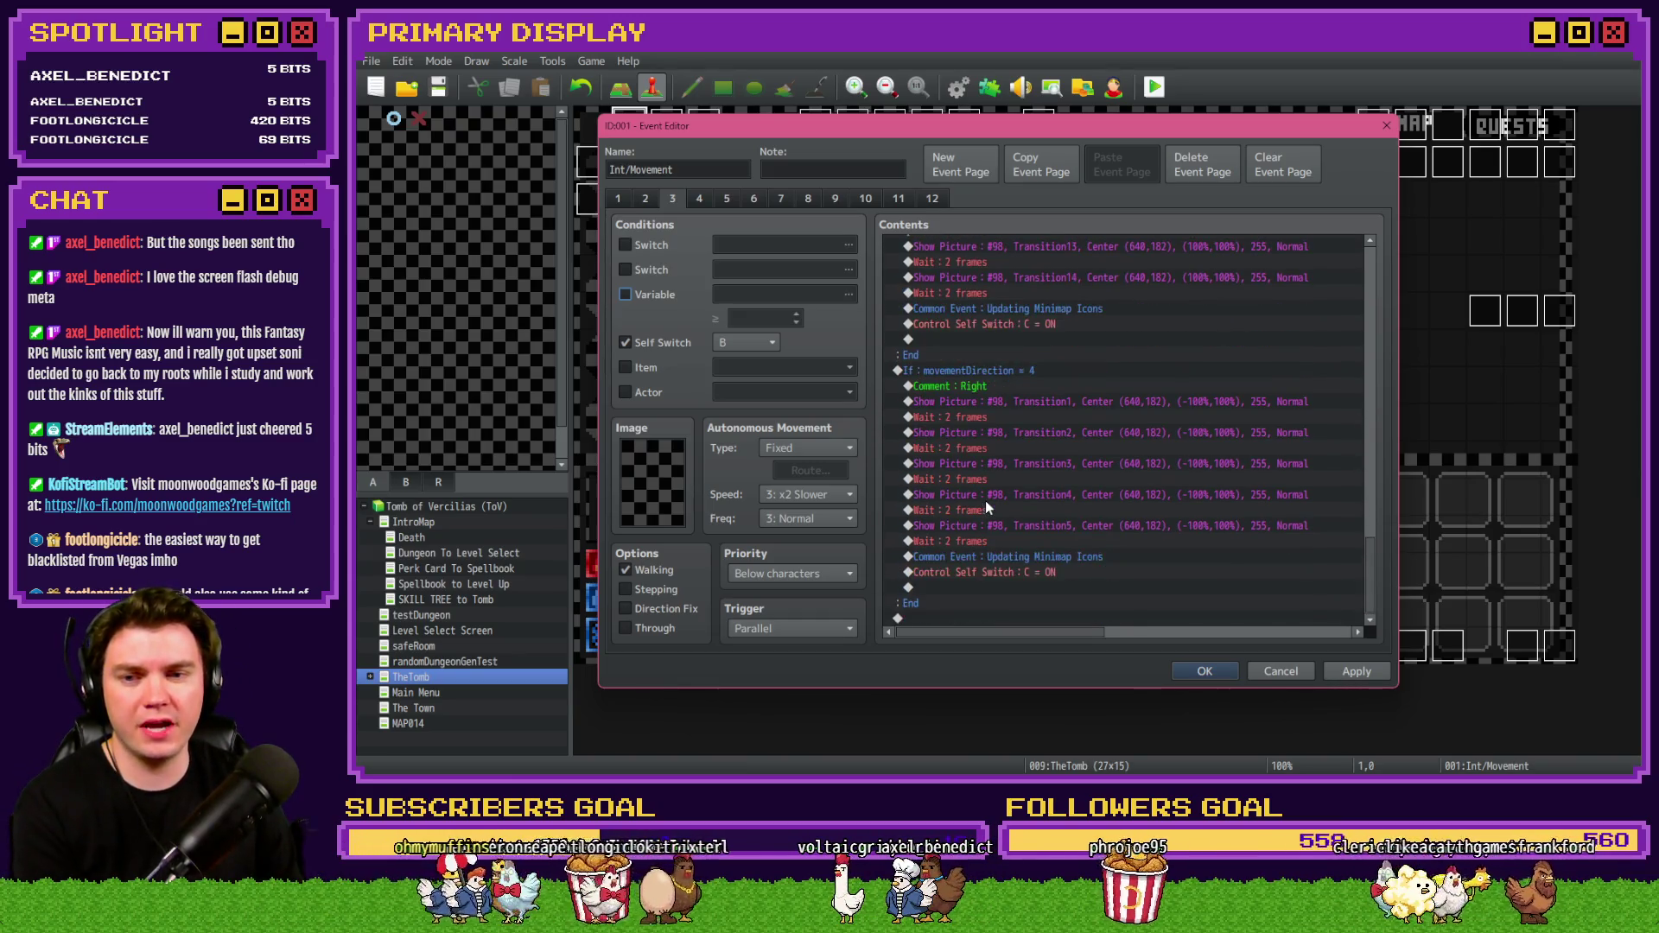
left_click(1356, 671)
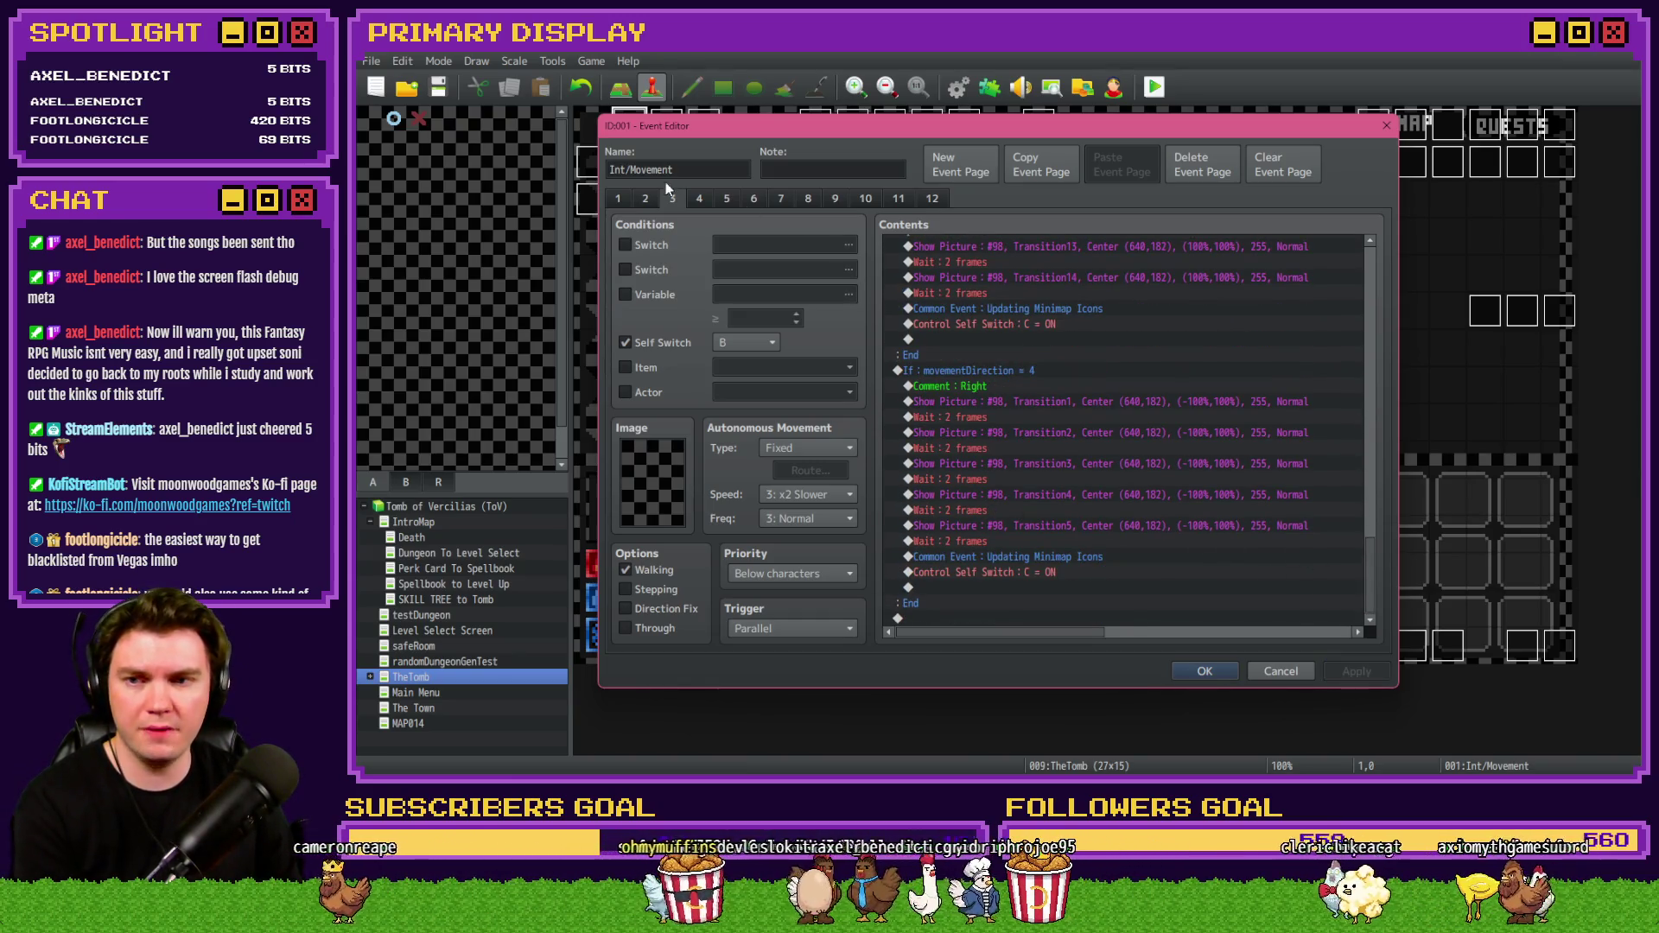
Show Int/Movement page 4 and scroll through its Erase Picture commands and room-info script.
left_click(699, 199)
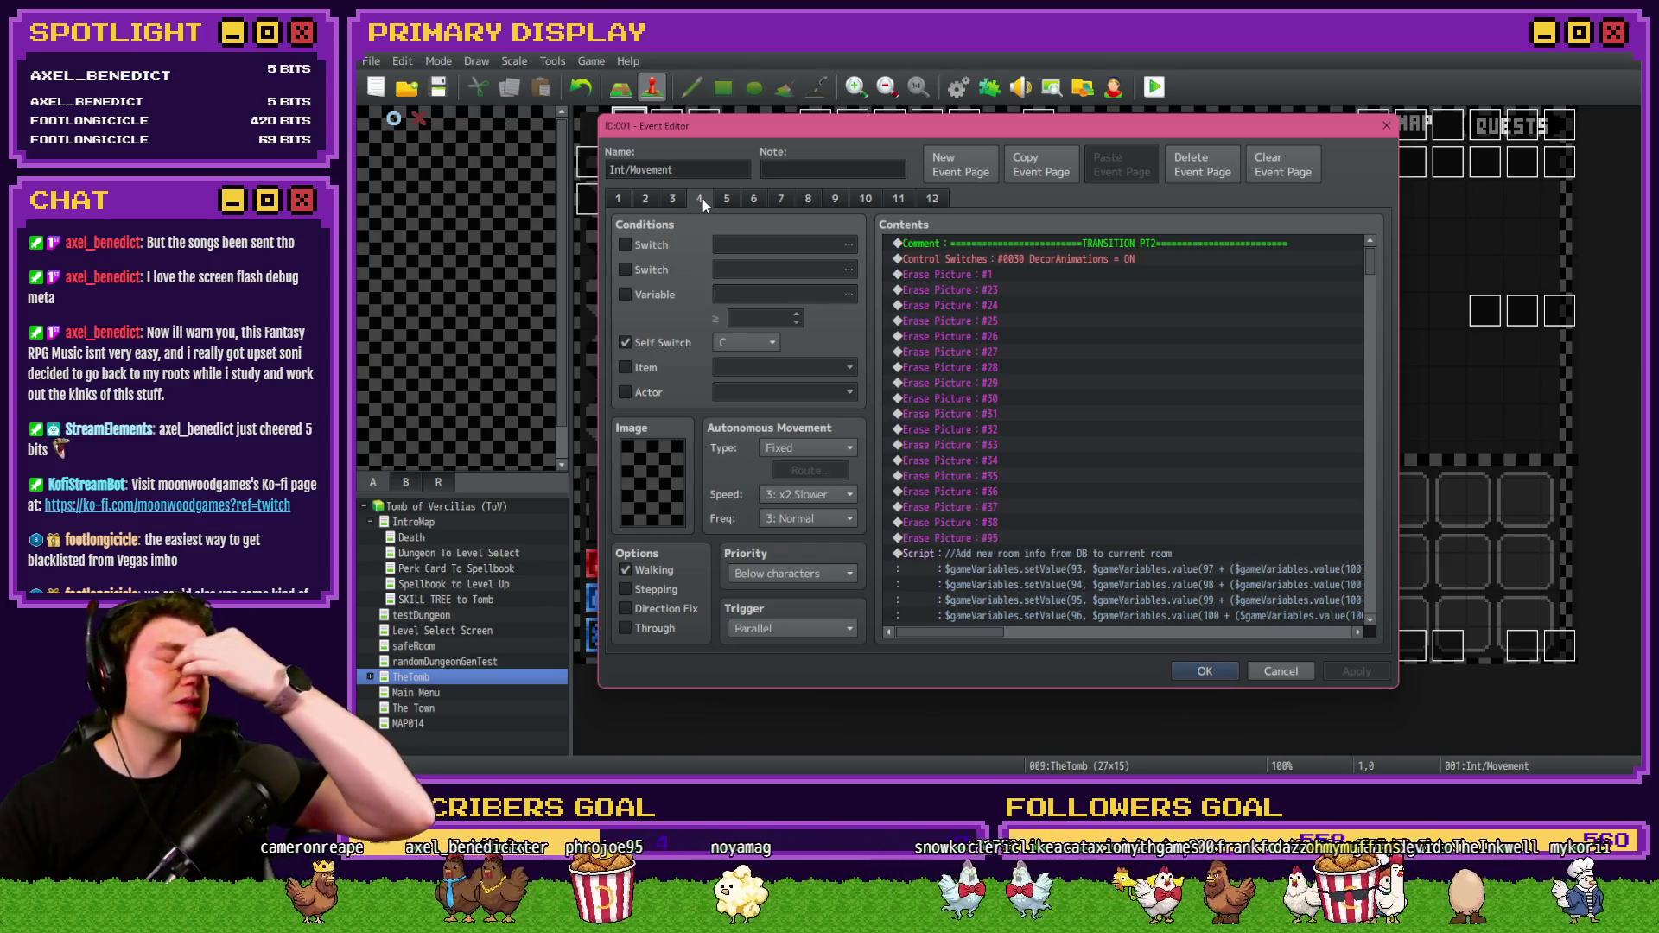
scroll(1040, 391, "down", 4)
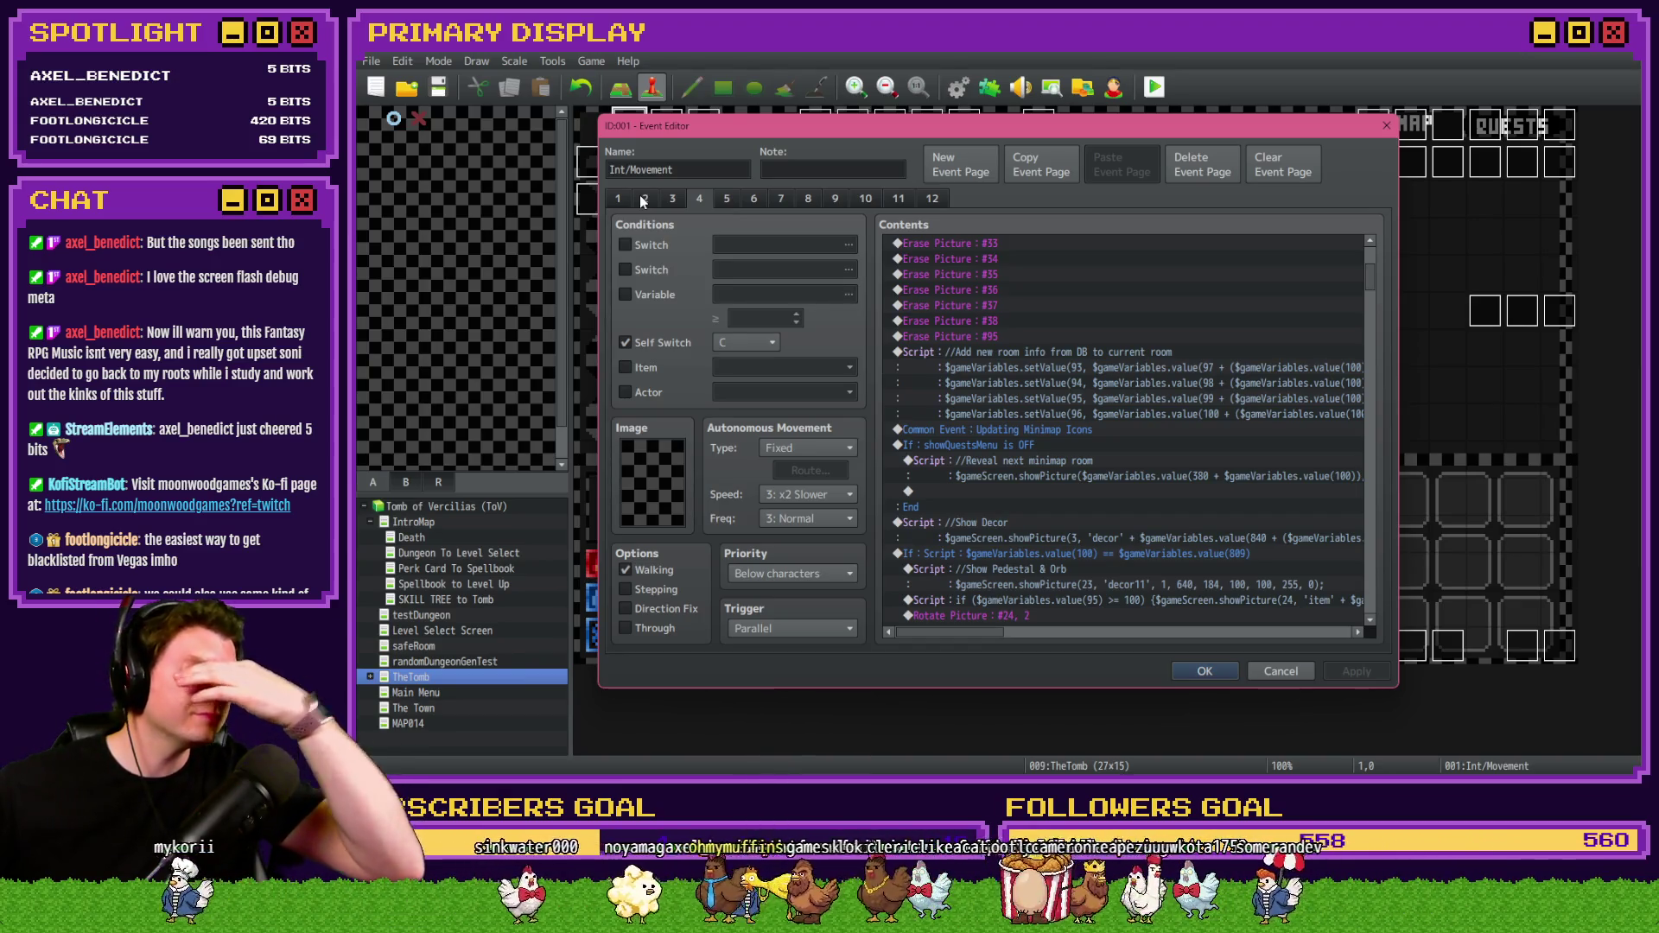
left_click(652, 198)
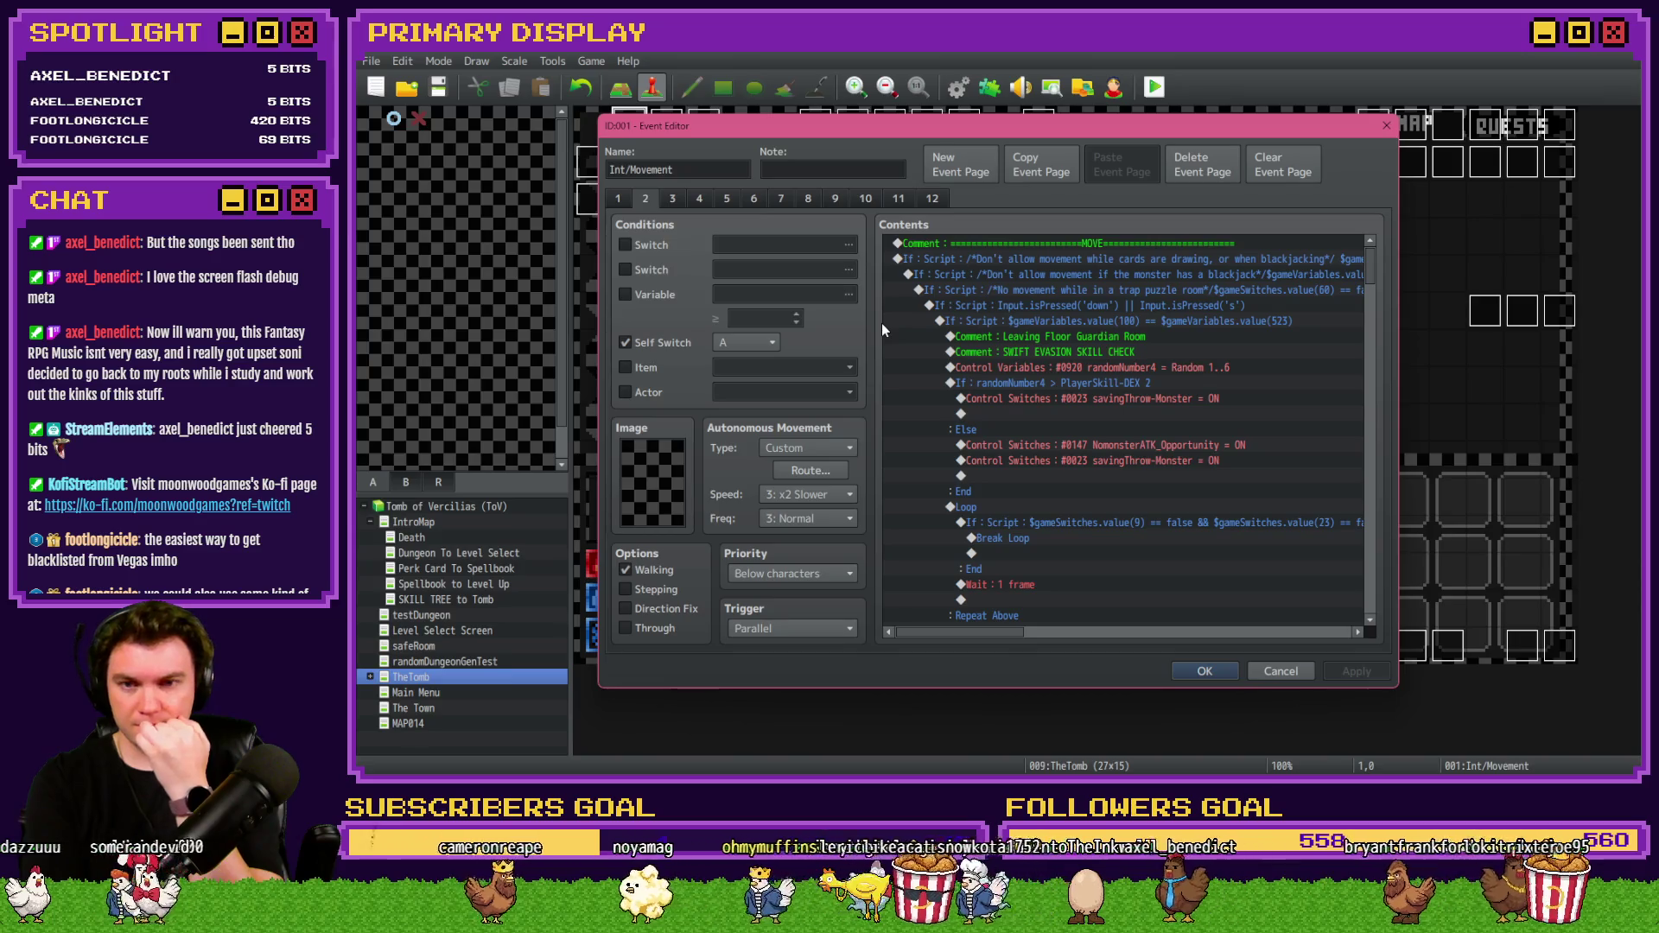
left_click_drag(1370, 262, 1380, 449)
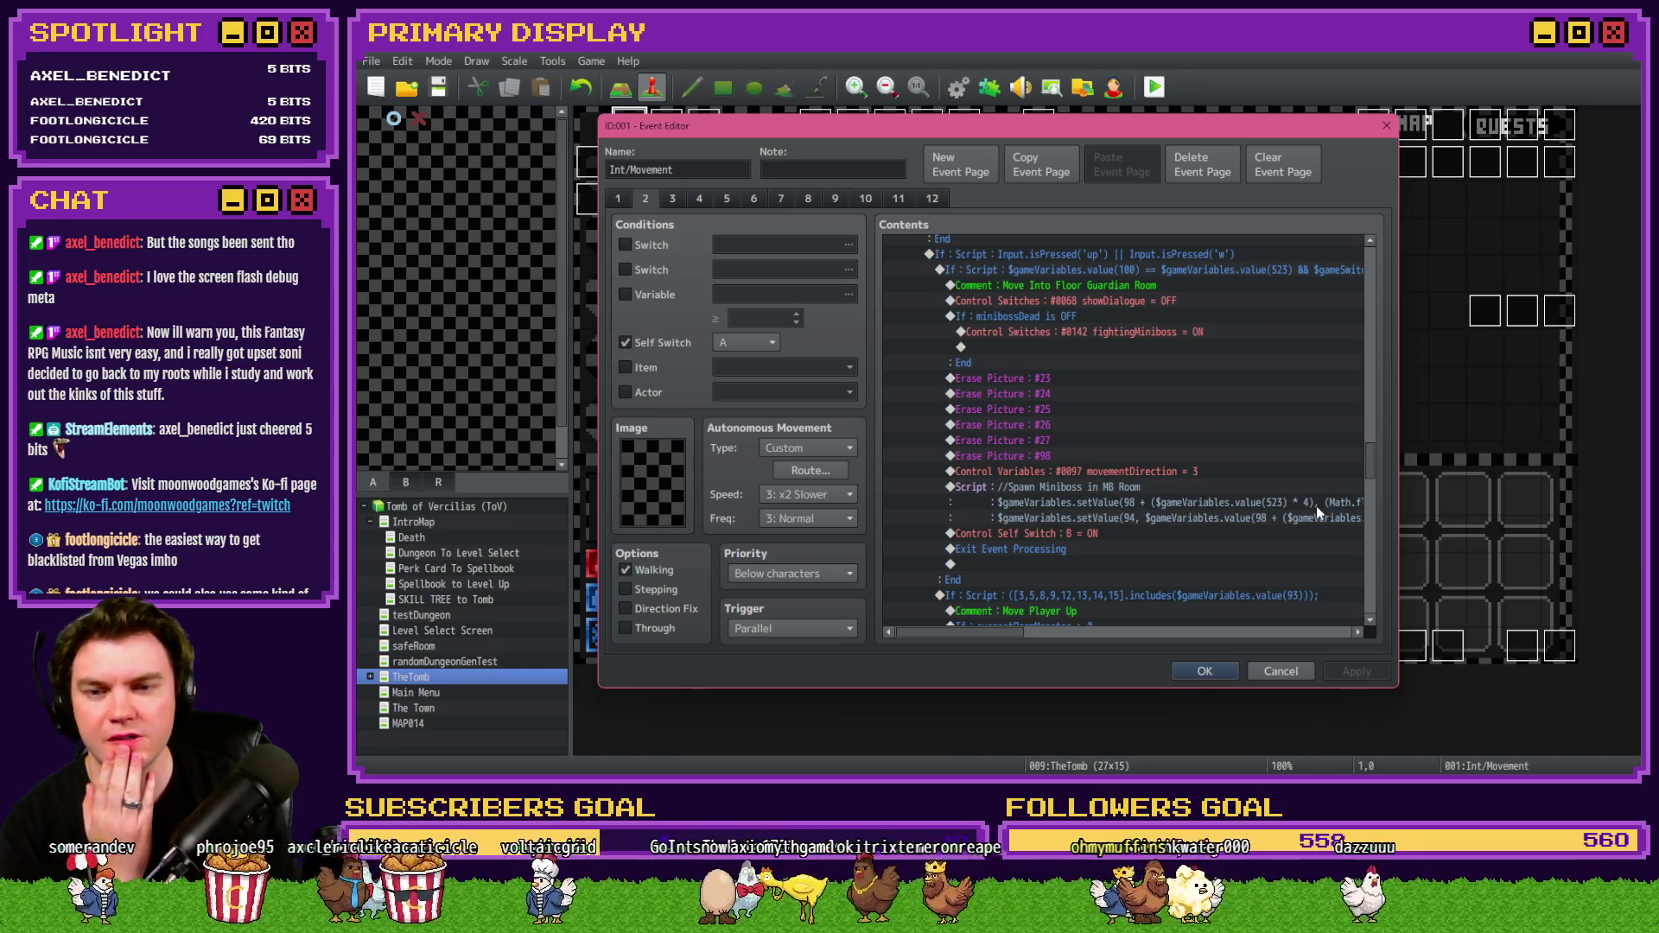
mouse_move(1014, 633)
left_mouse_down()
mouse_move(1078, 635)
mouse_move(1020, 637)
left_mouse_up()
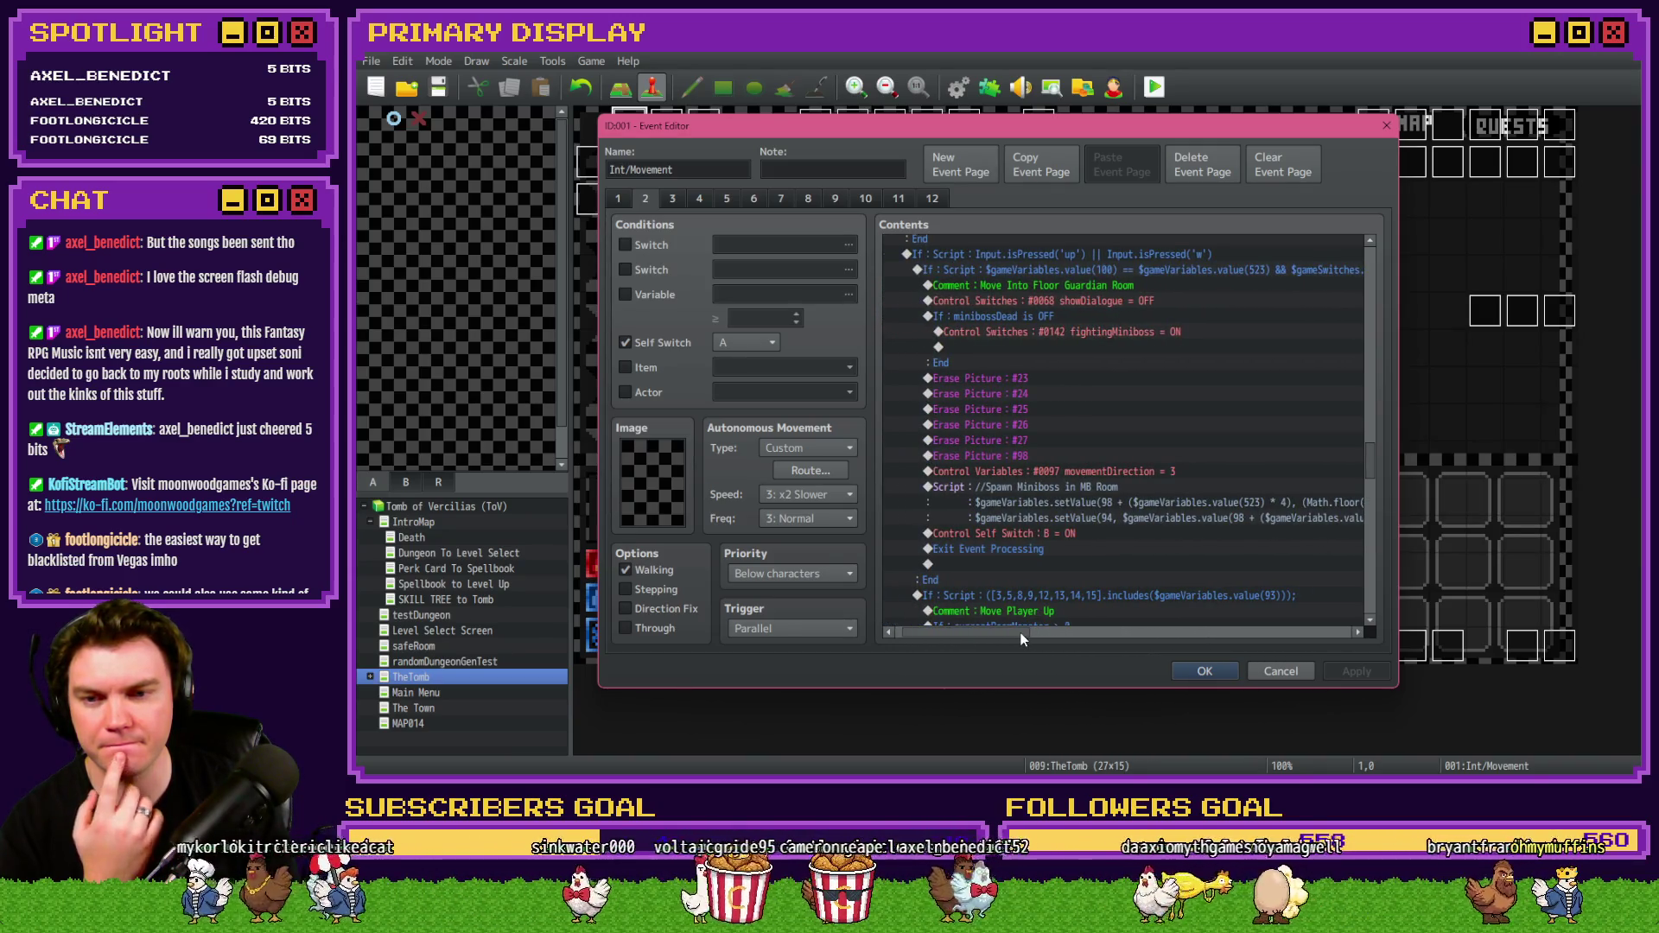
scroll(1045, 565, "up", 2)
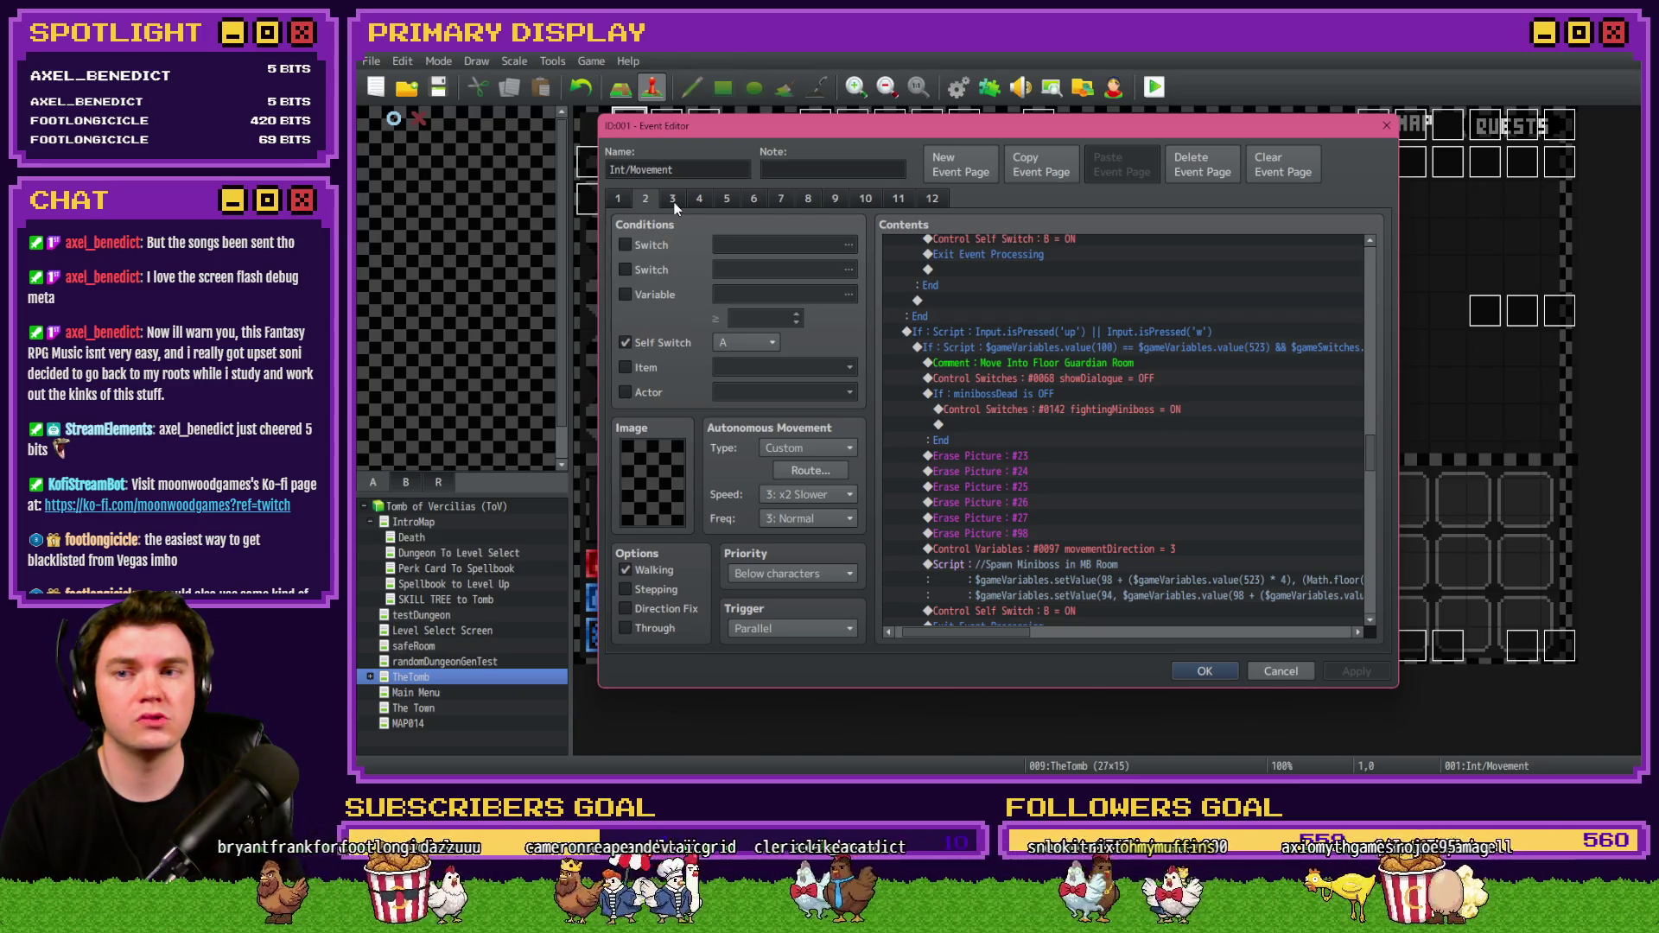
left_click(698, 200)
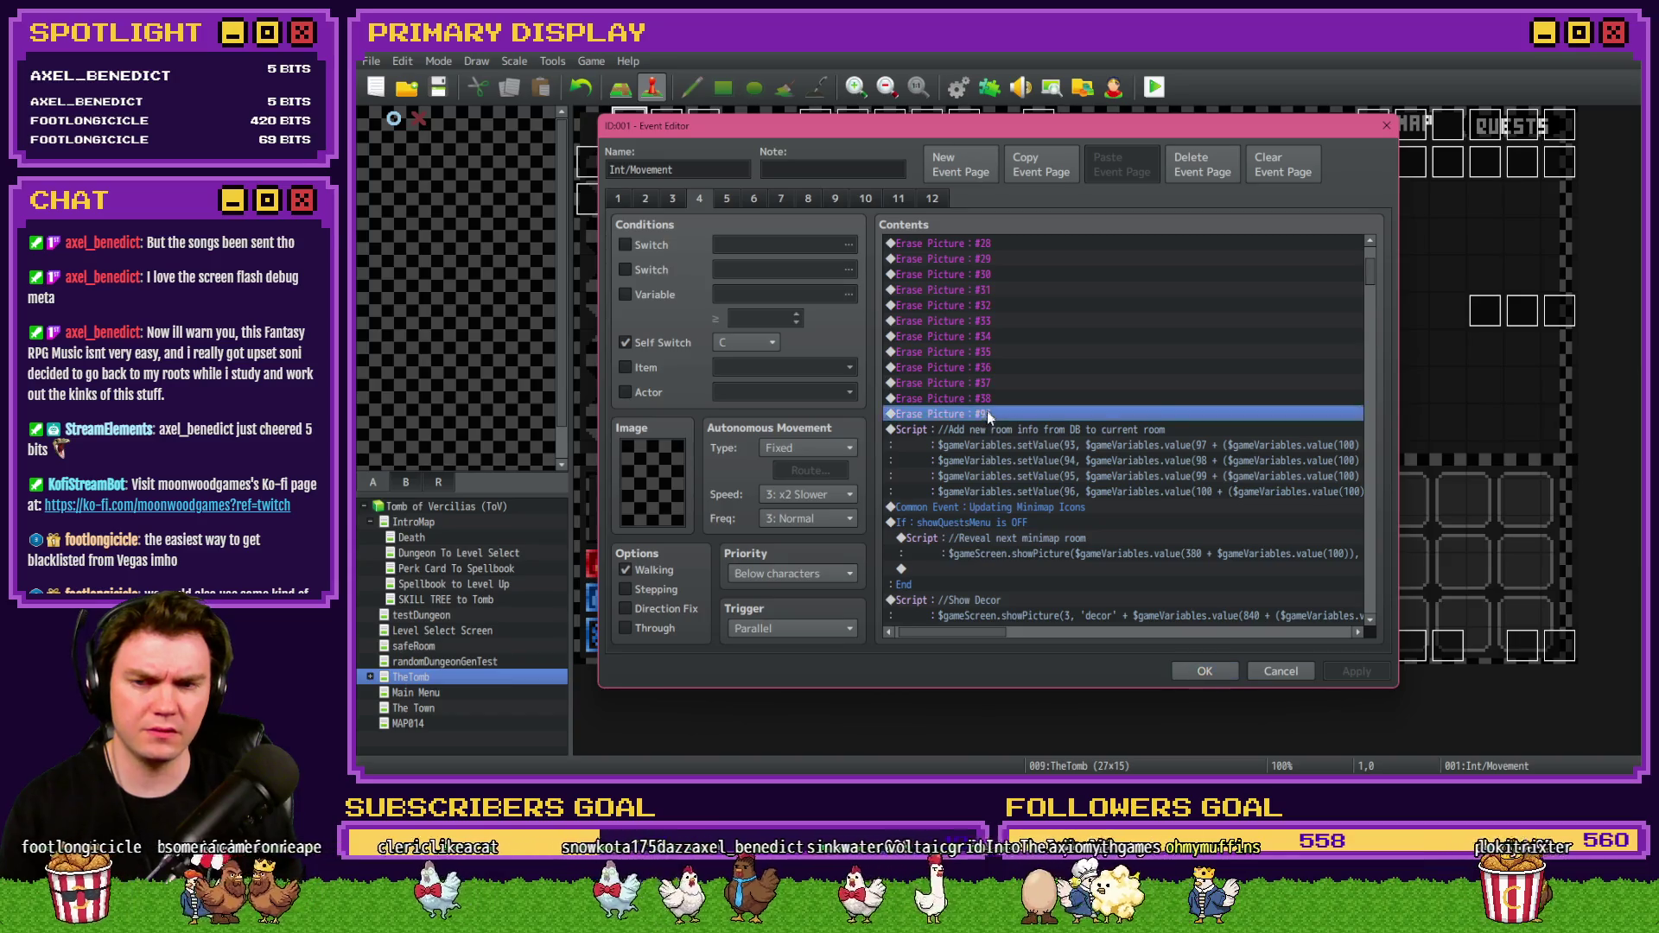
Insert a Conditional Branch at the room-info script on page 4.
left_click(986, 429)
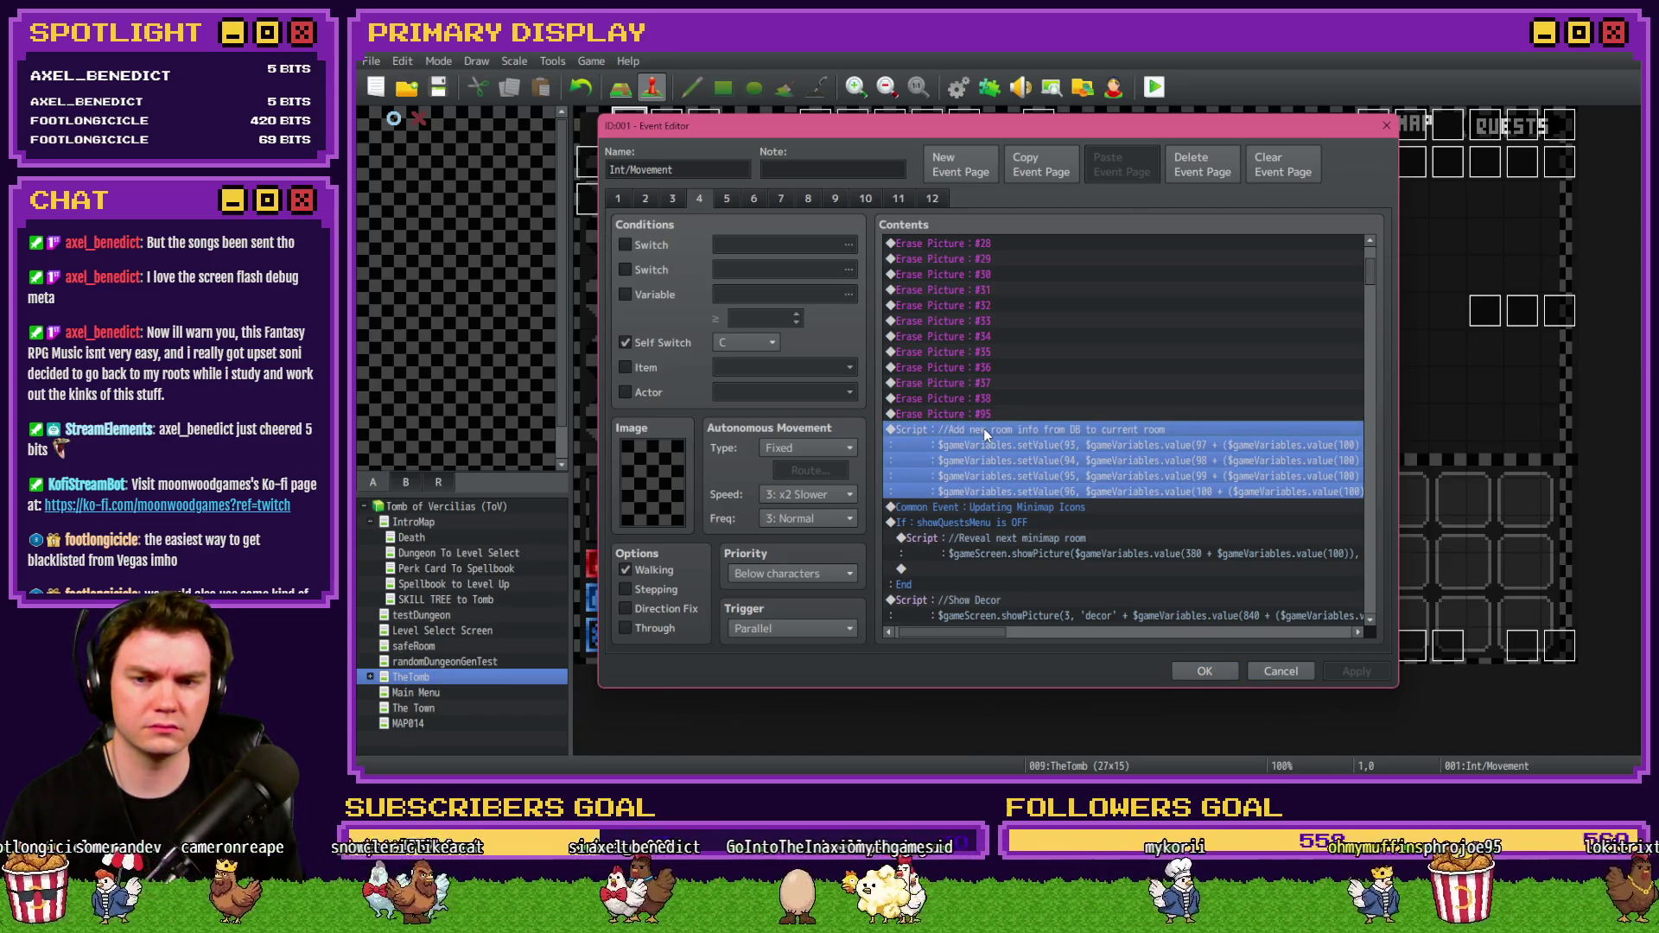
key("Insert")
left_click(990, 489)
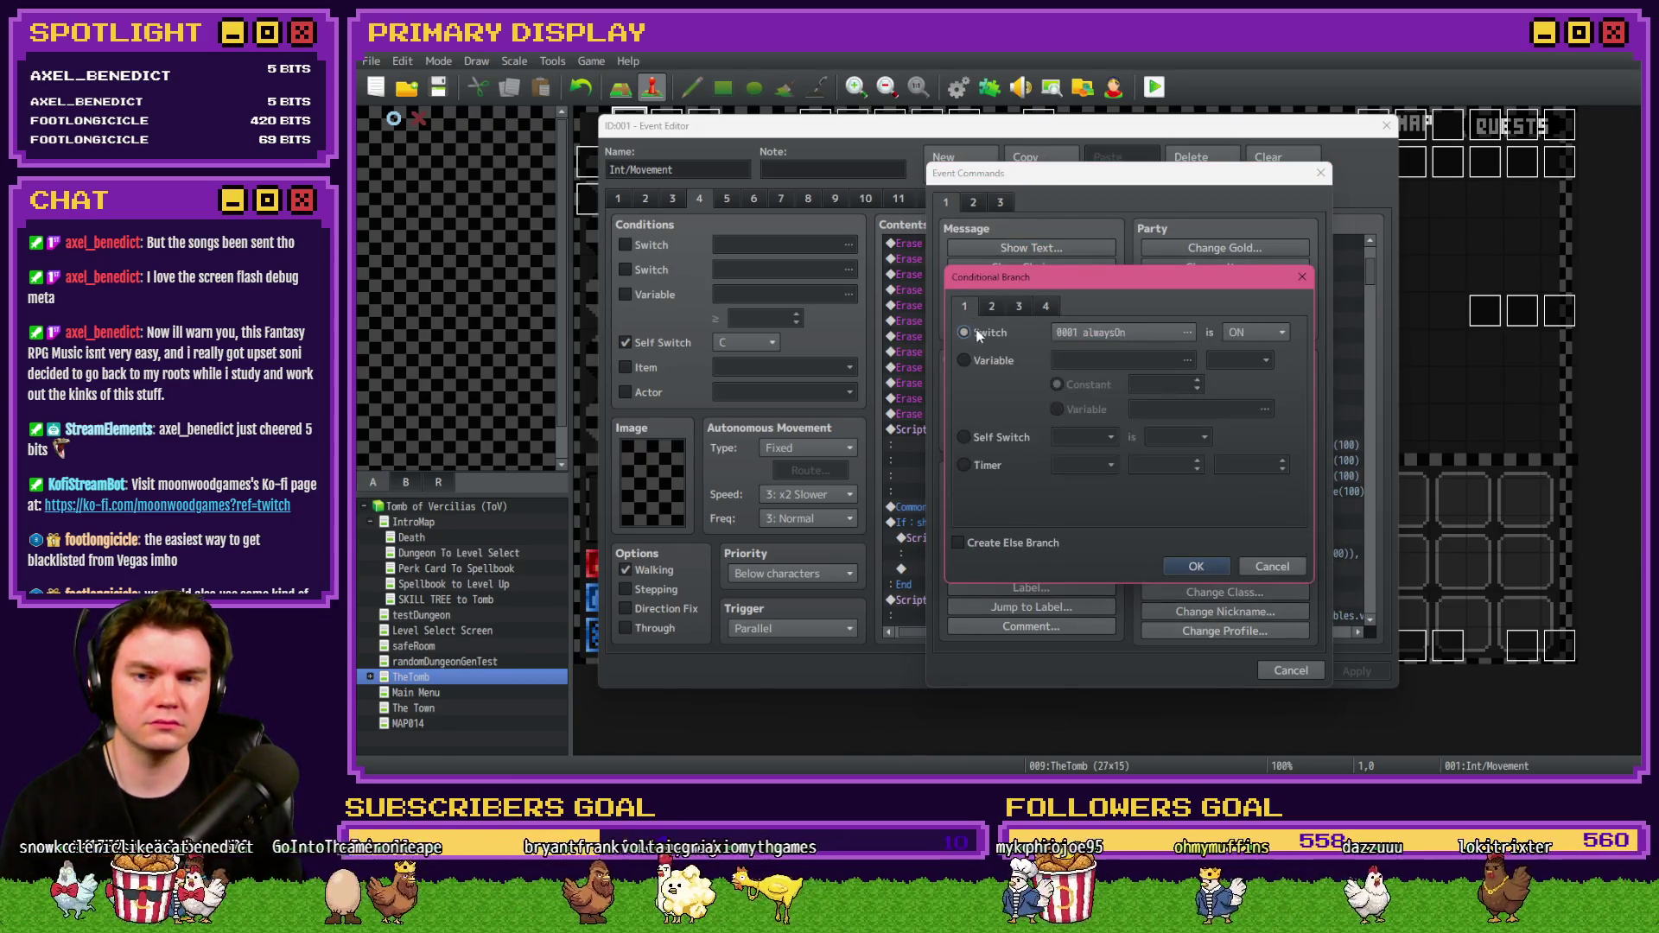
Set the branch to check switch 0142 fightingMiniboss is OFF, then pick the Script condition.
left_click(1063, 334)
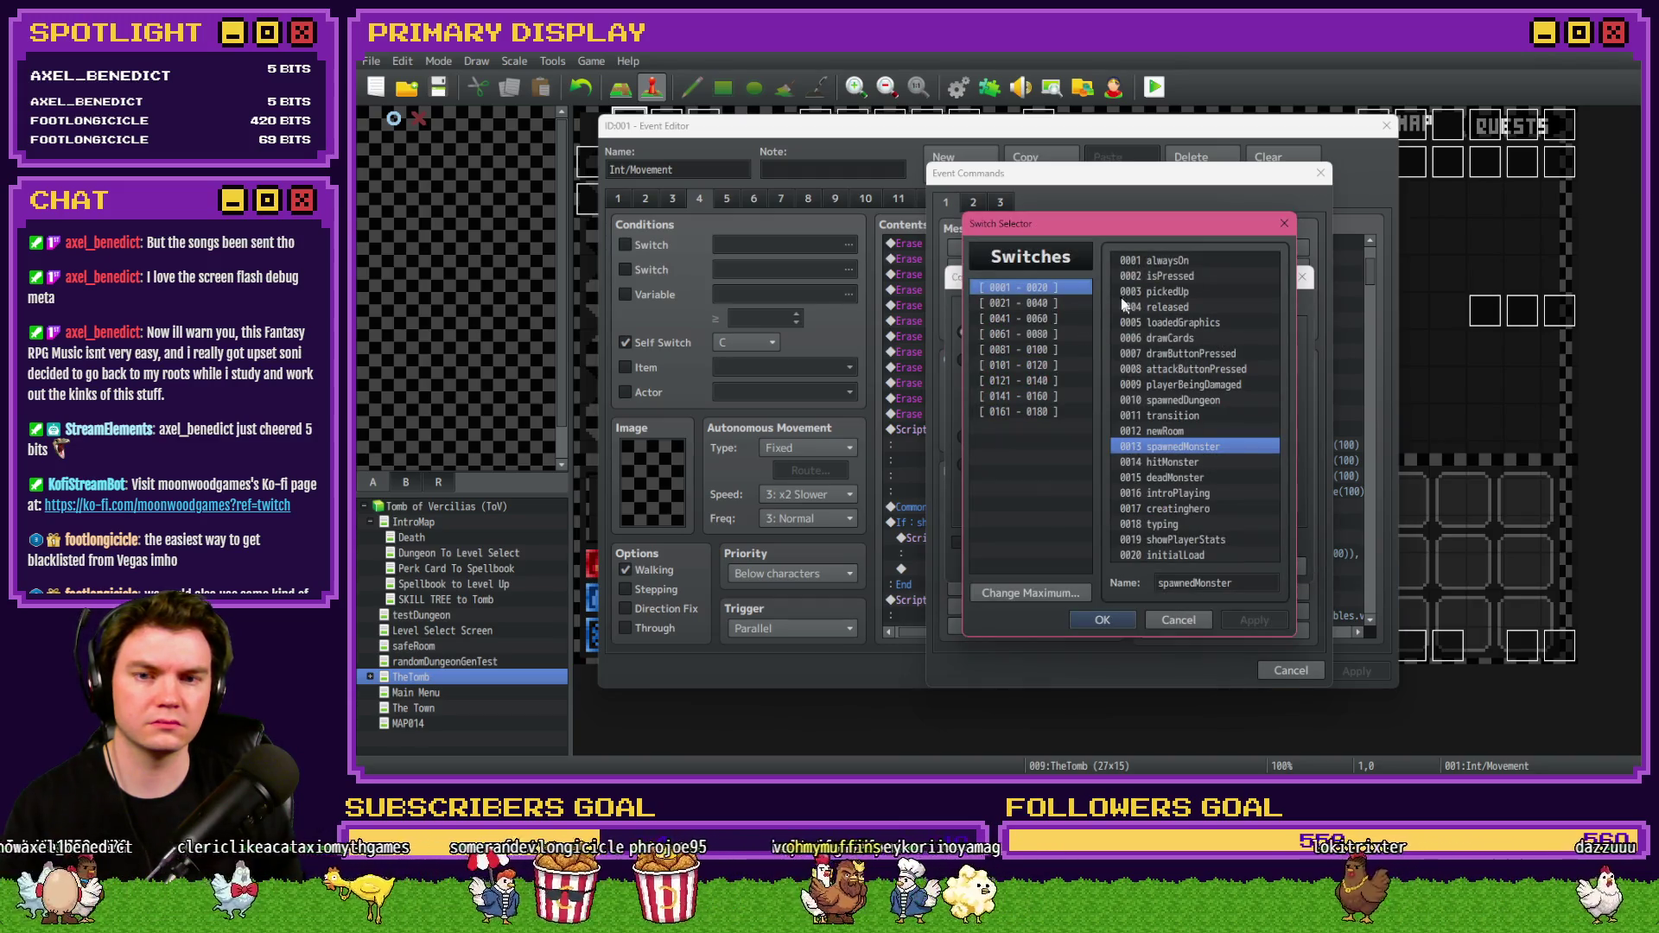
left_click(1045, 365)
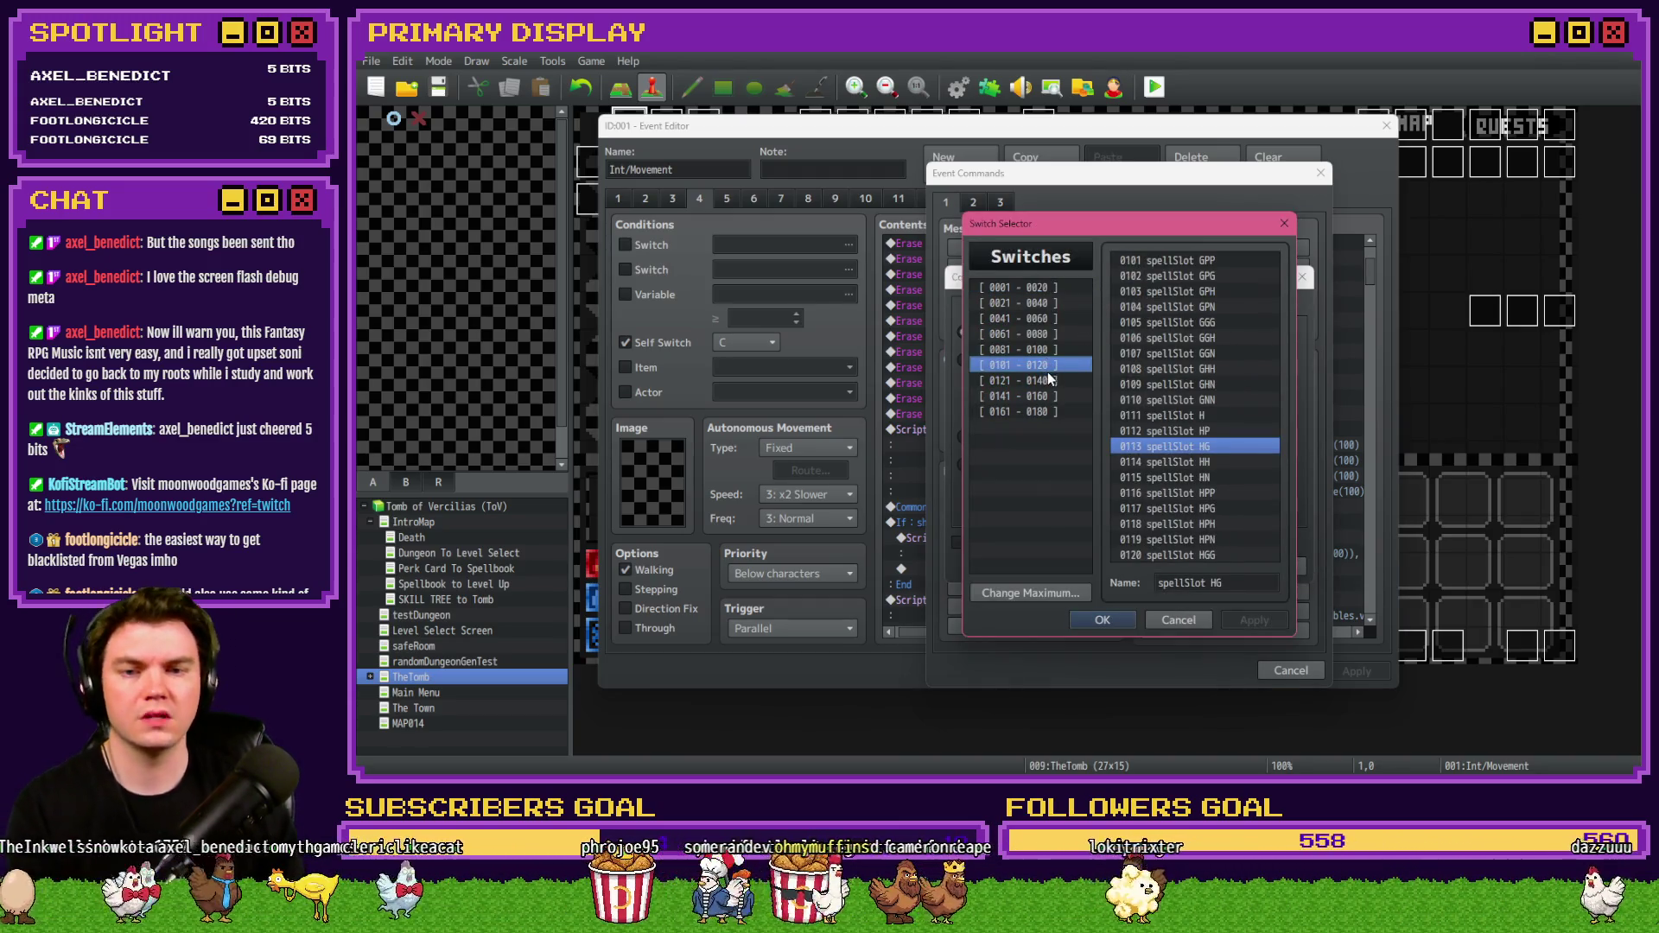
key("Down")
key("Down")
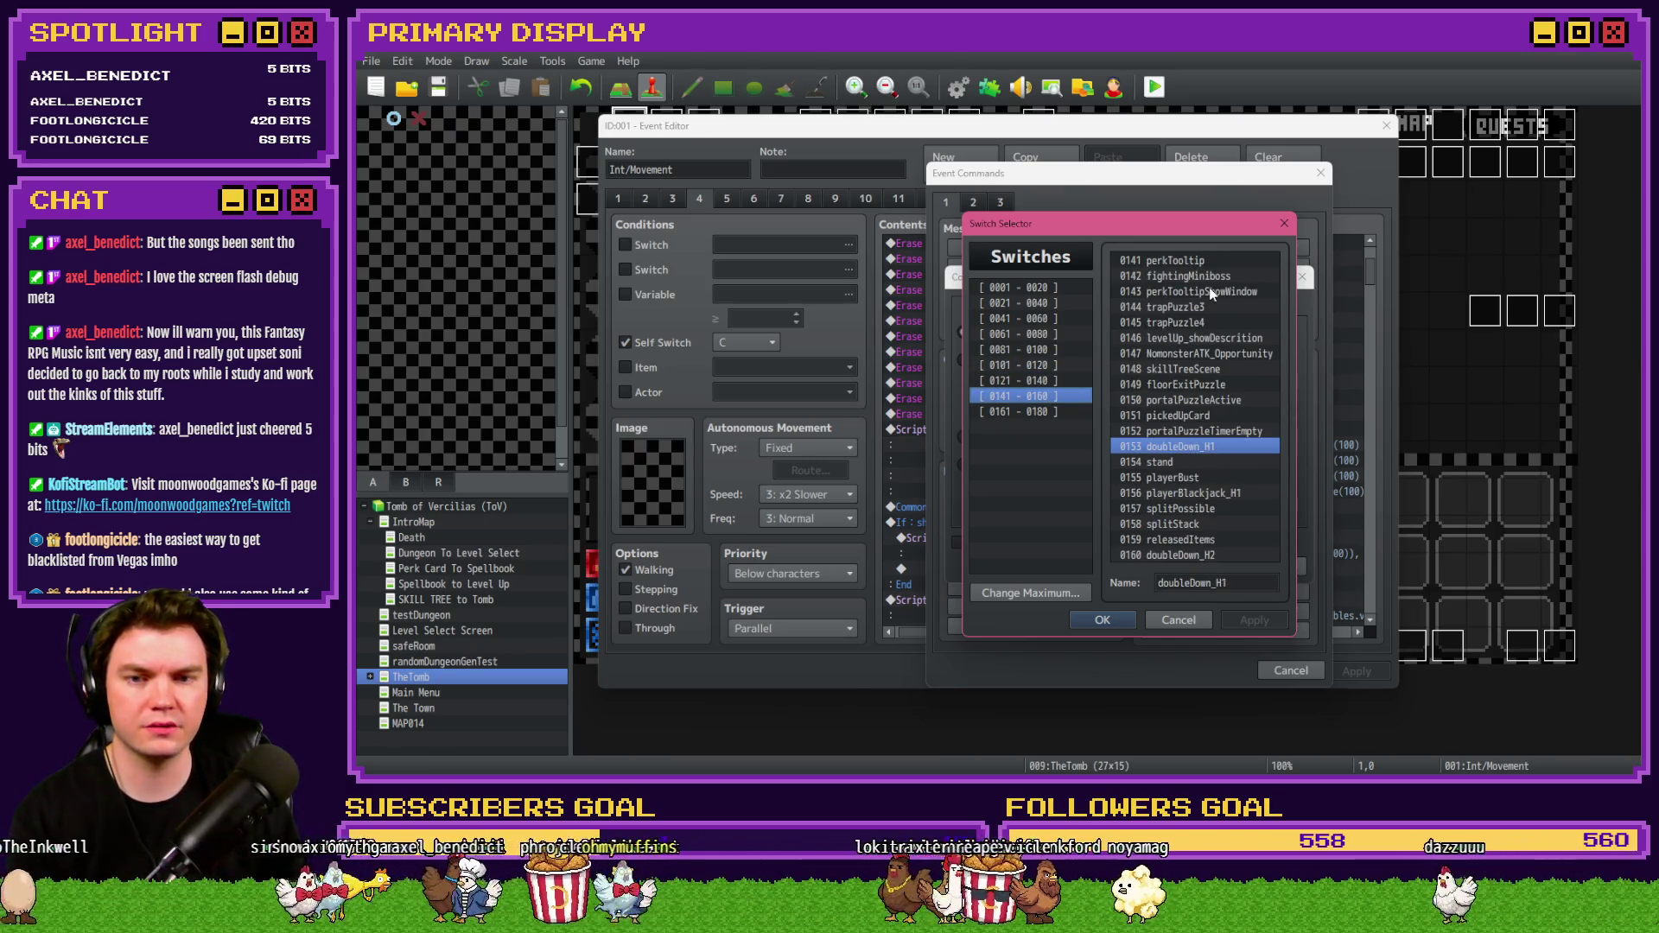
double_click(1186, 276)
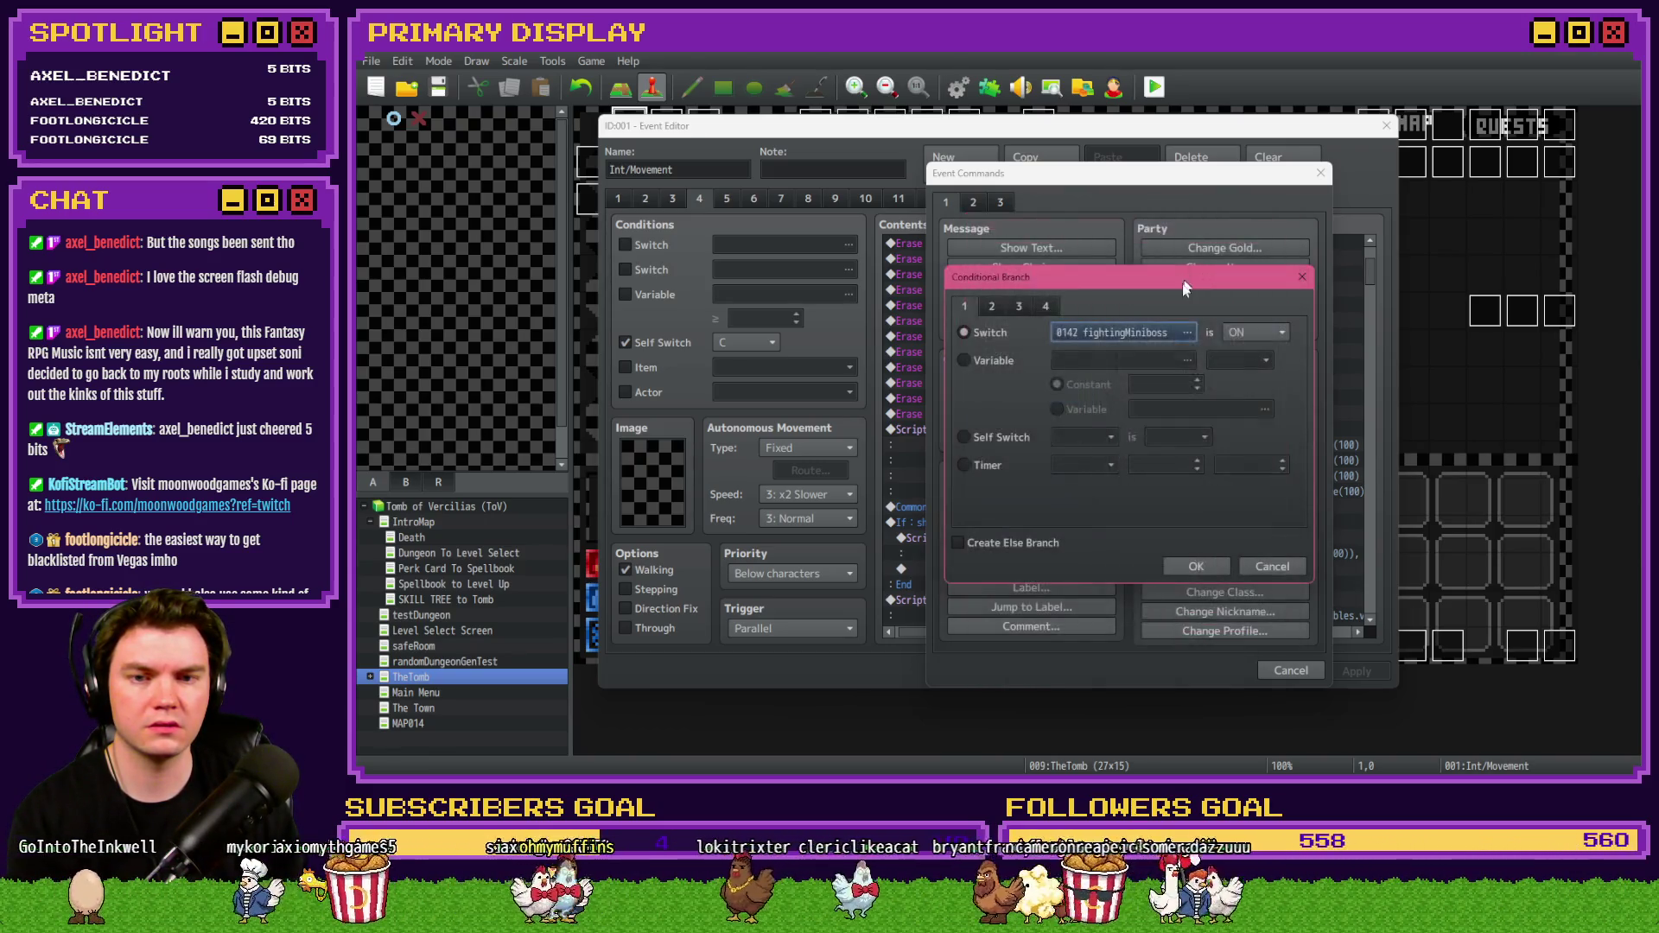
left_click(1231, 333)
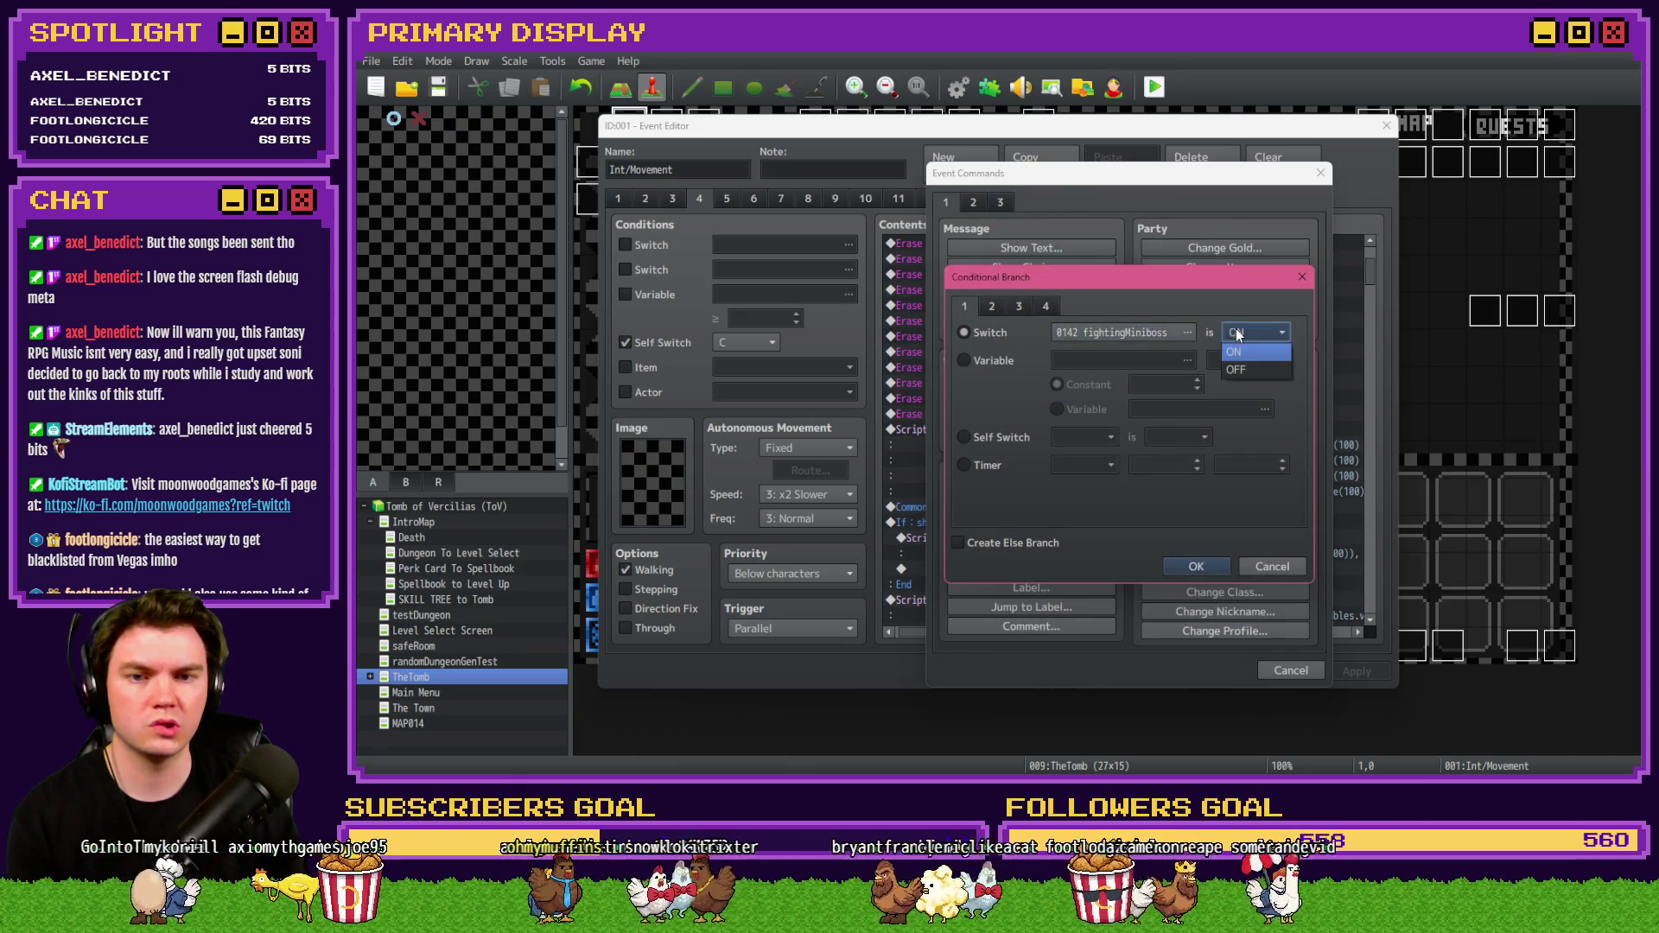
left_click(1248, 371)
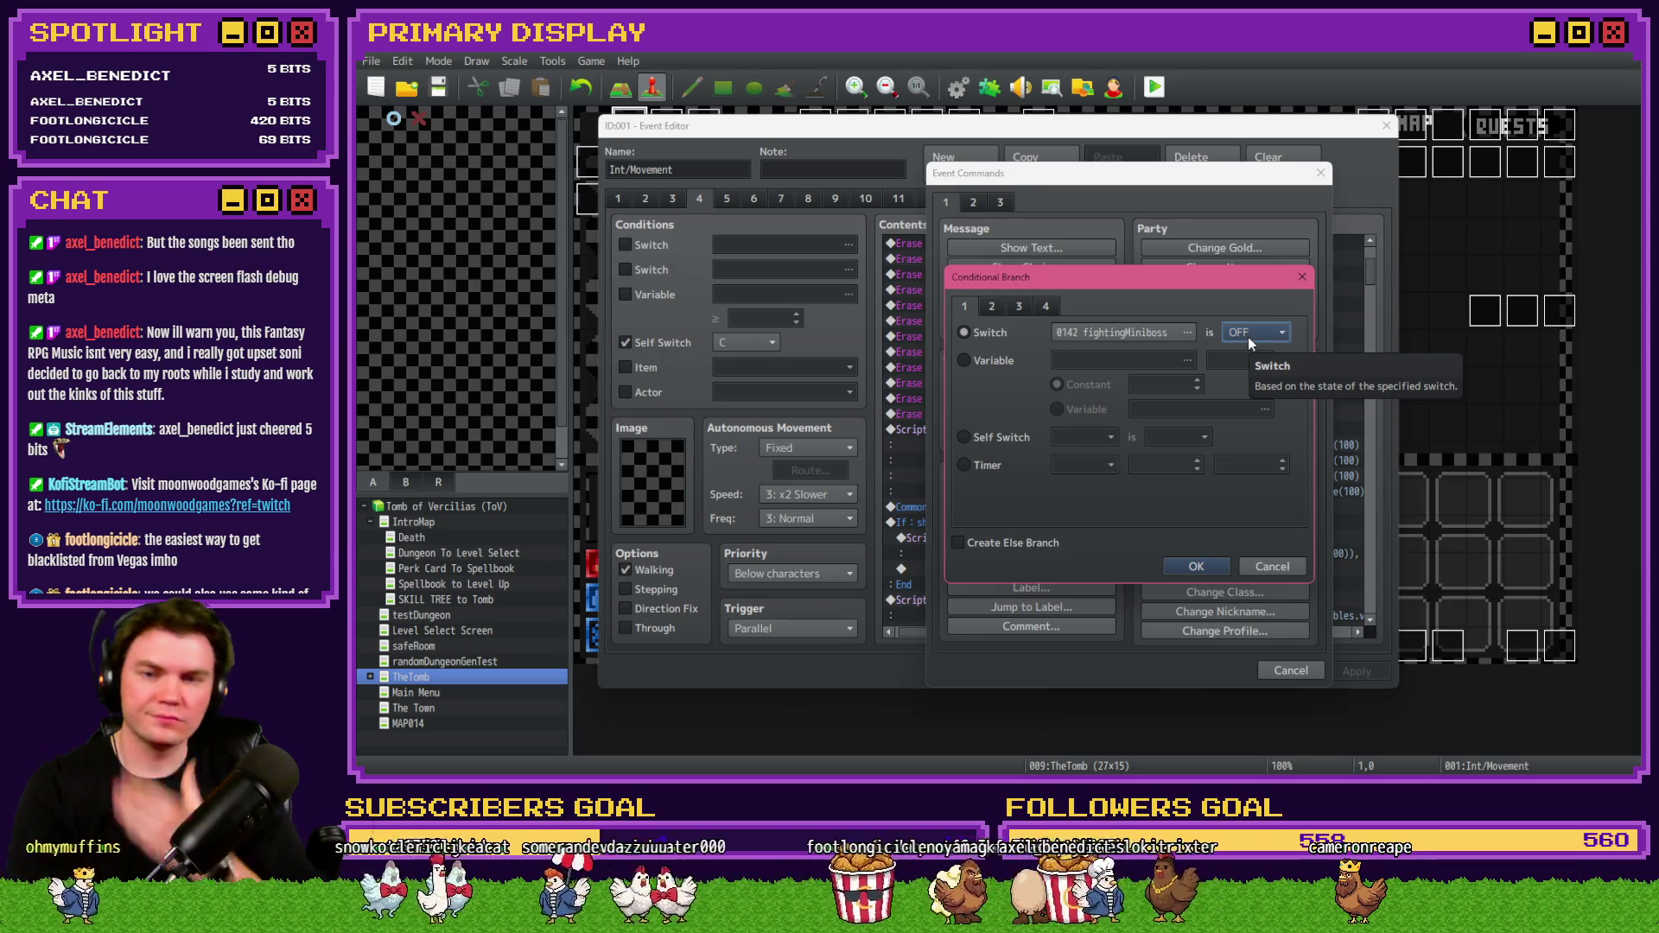
left_click(1047, 308)
Give the branch a Script condition of $gameSwitches.value(142) and confirm it.
left_click(976, 508)
left_click(1099, 506)
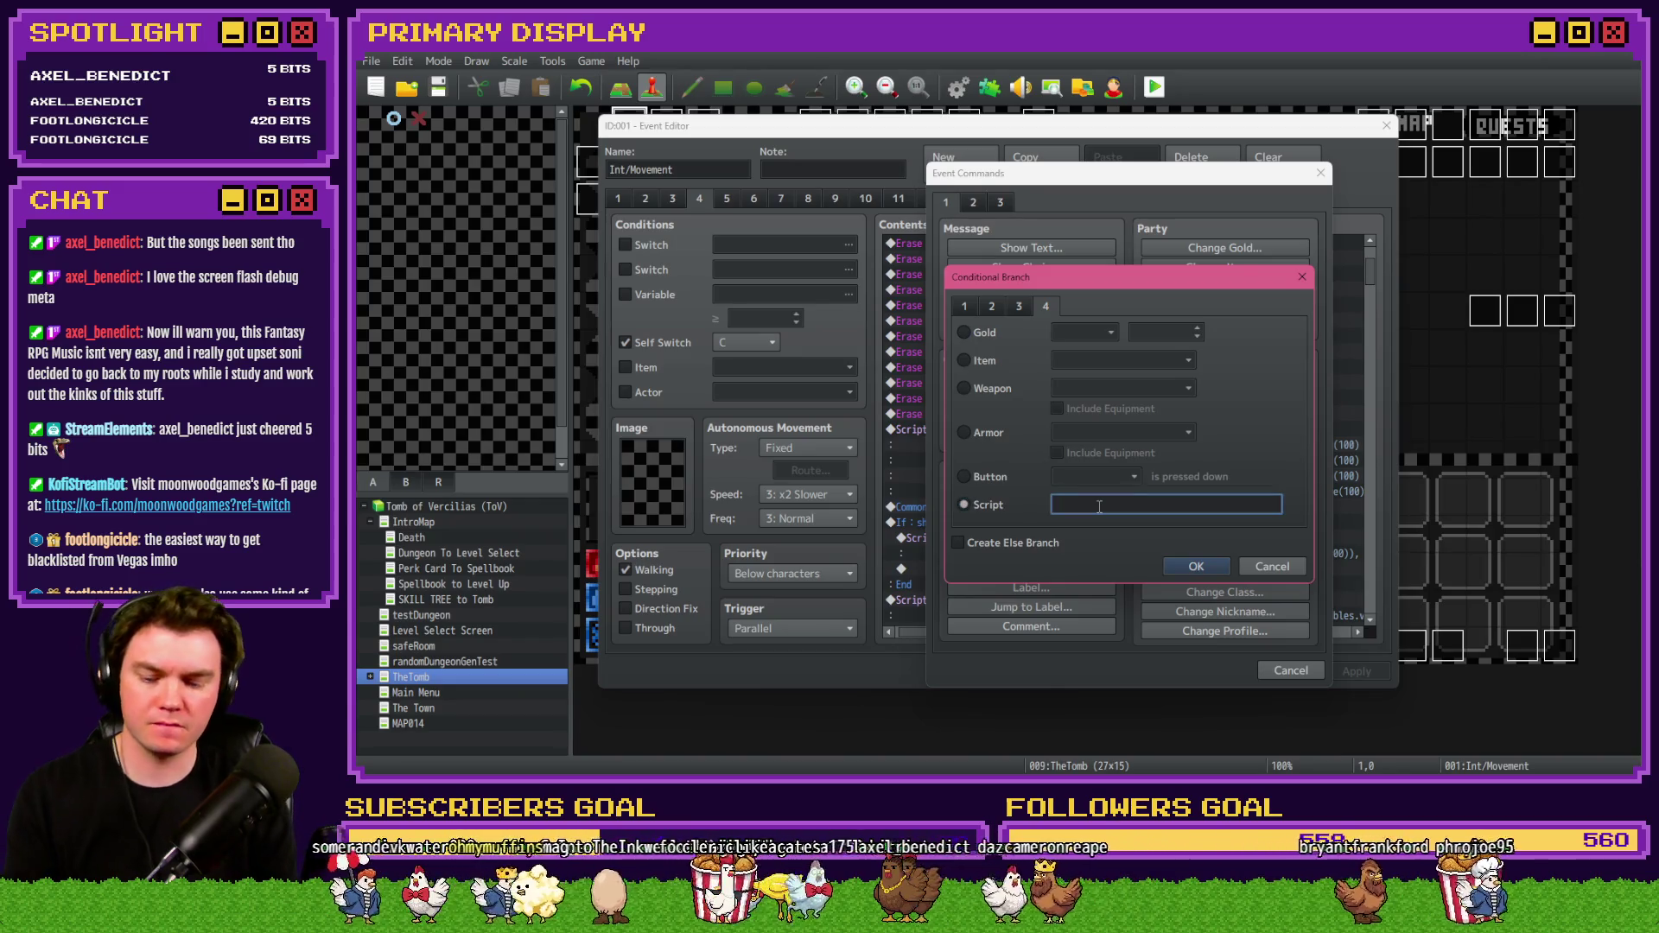
type("$gameS")
key("BackSpace")
type("witches.va")
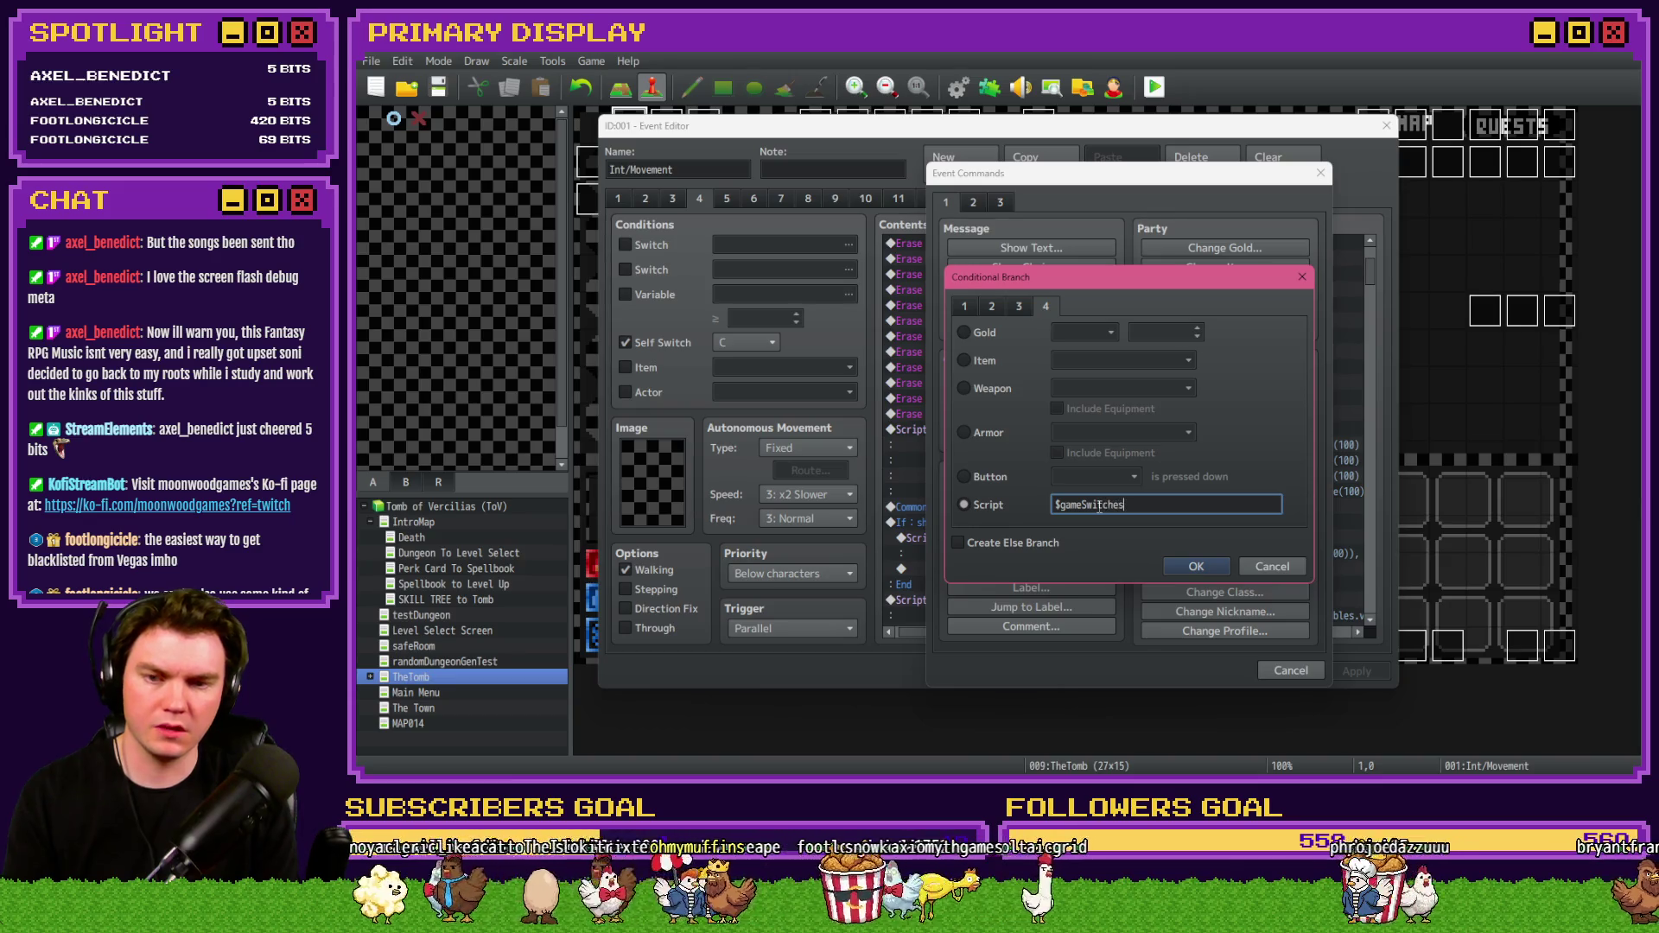
type("lue")
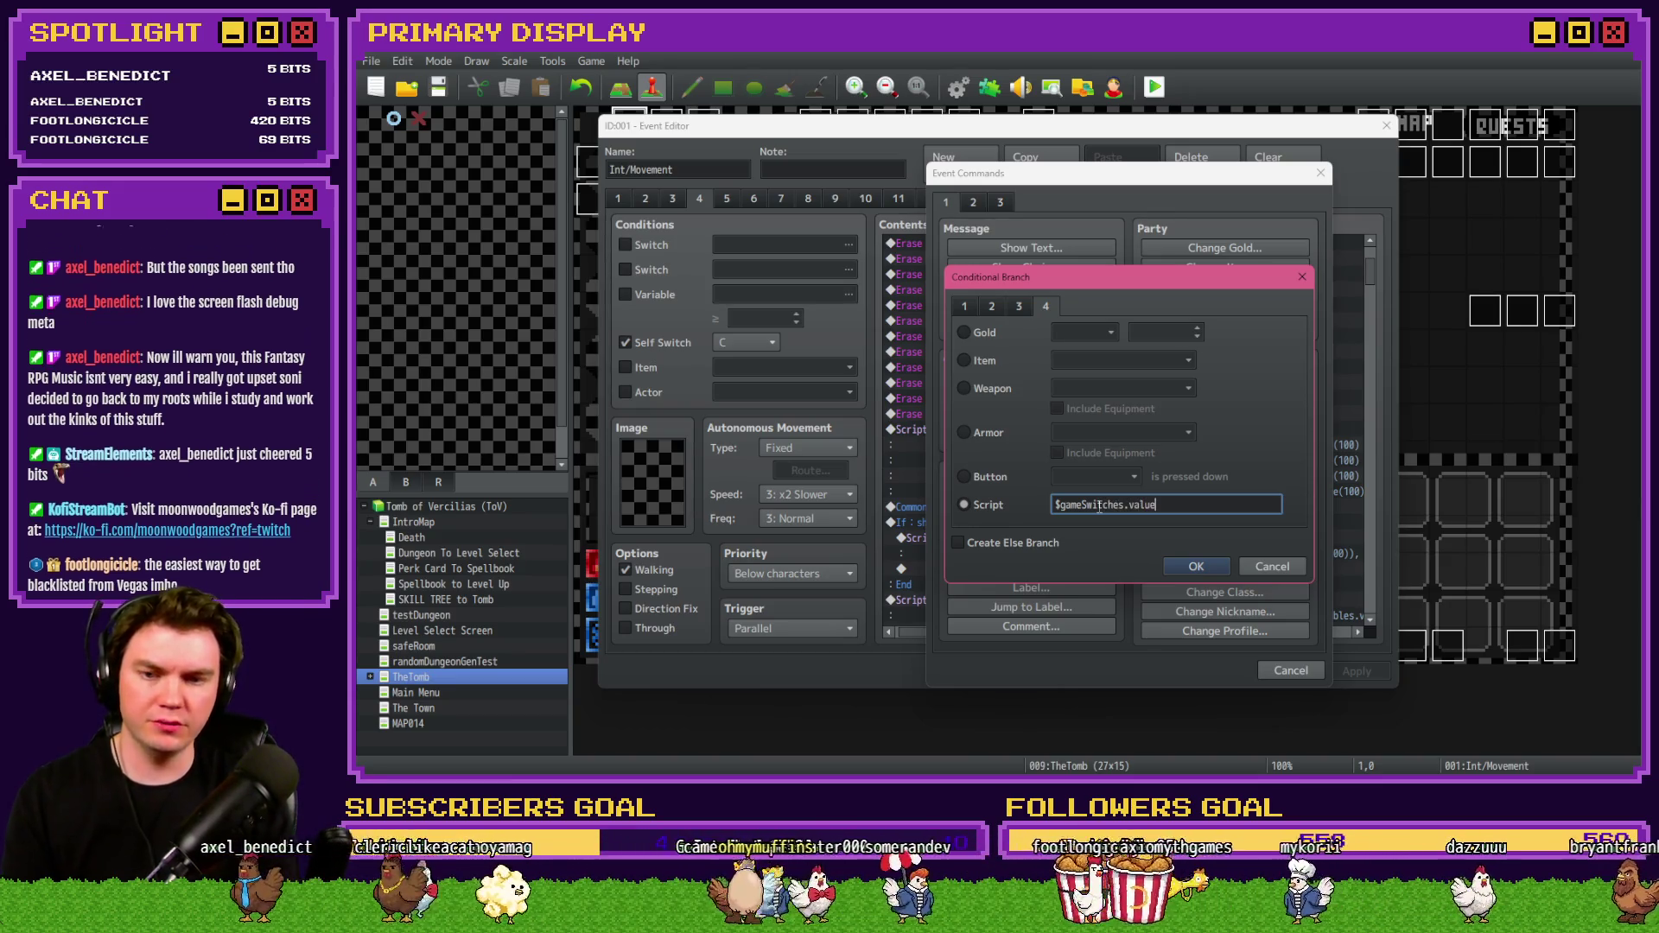
type("(142")
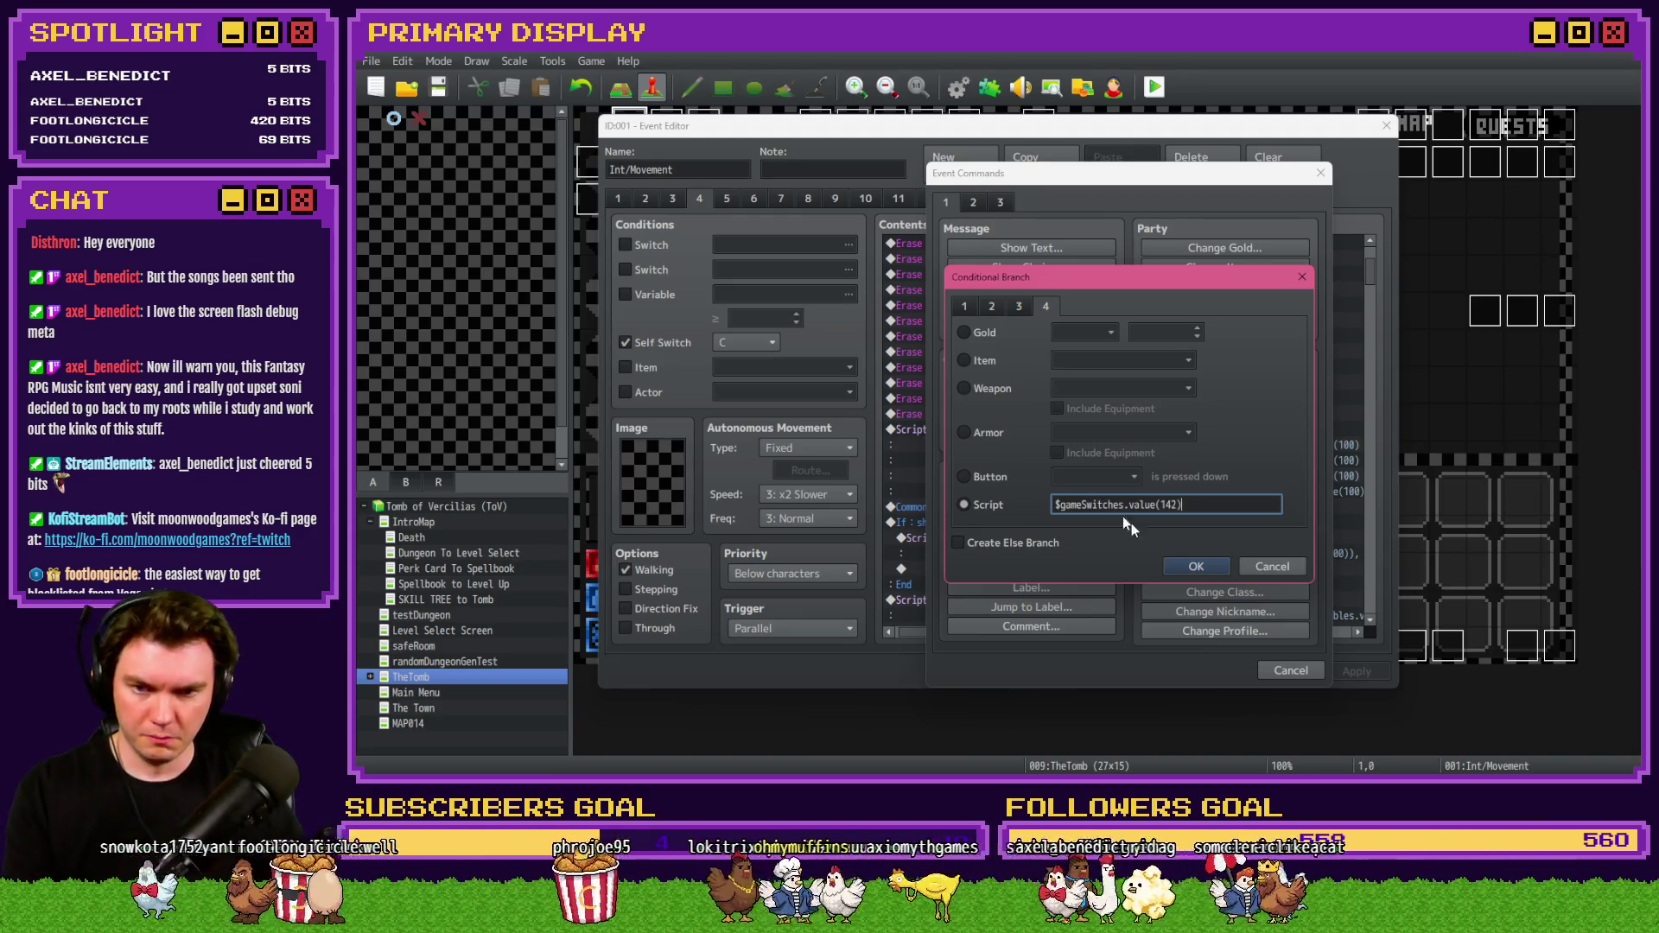
left_click(1195, 566)
double_click(1080, 434)
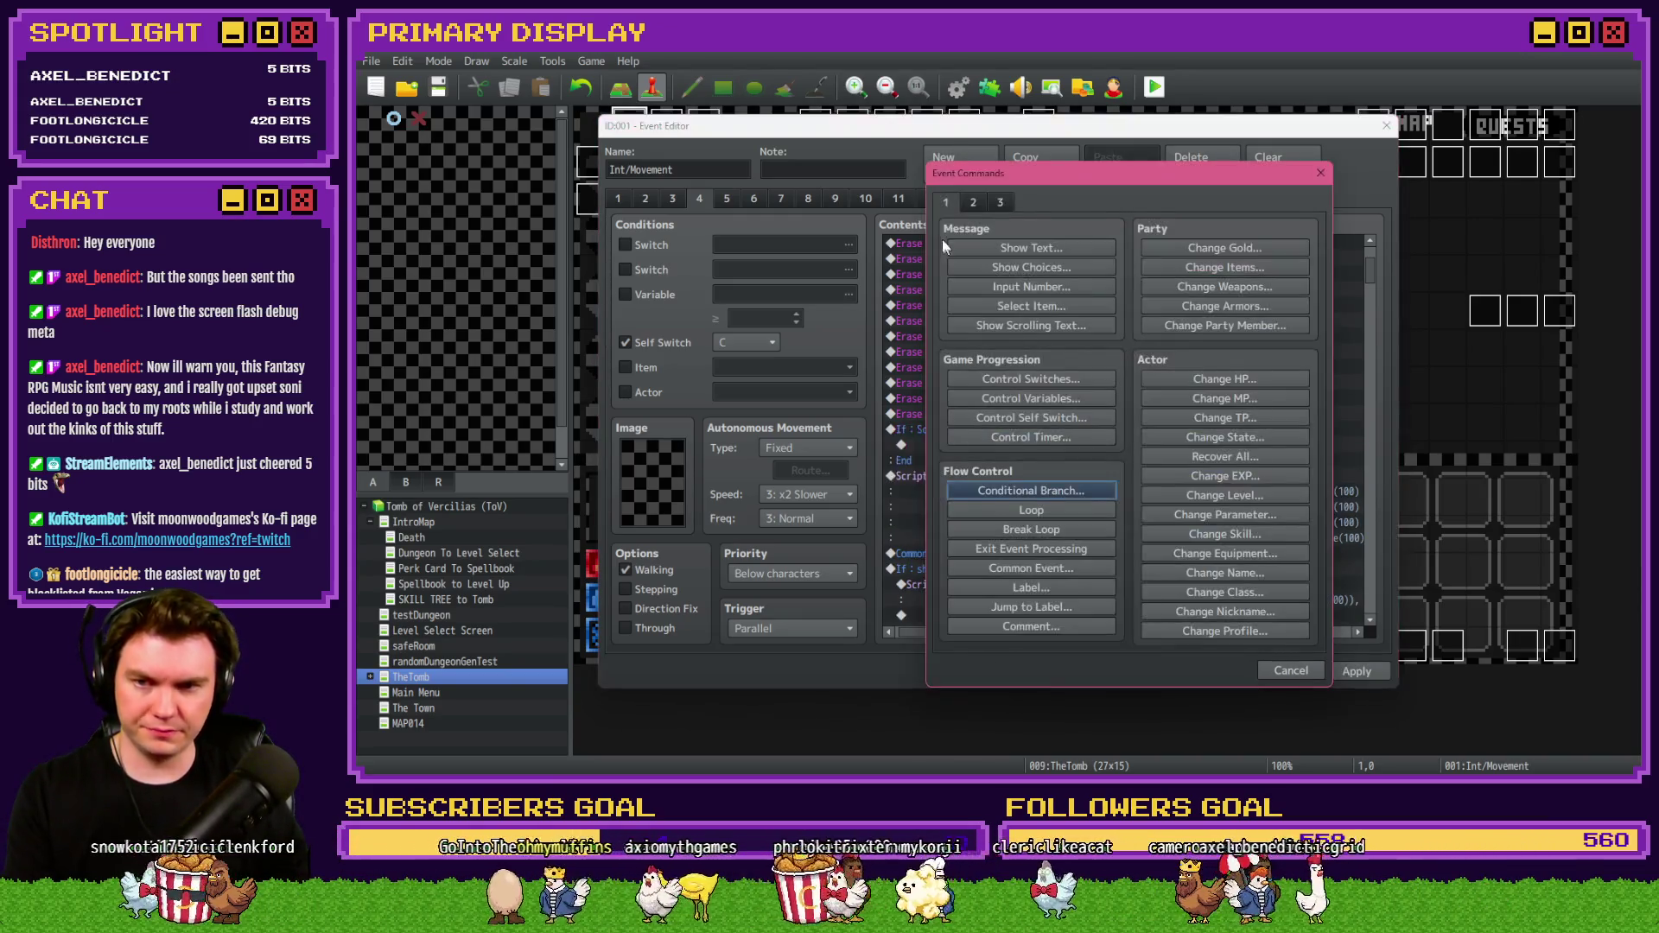
Abandon the Control Switches command and select the new If : Script $gameSwitches.value(142) branch.
left_click(1020, 379)
left_click(1144, 398)
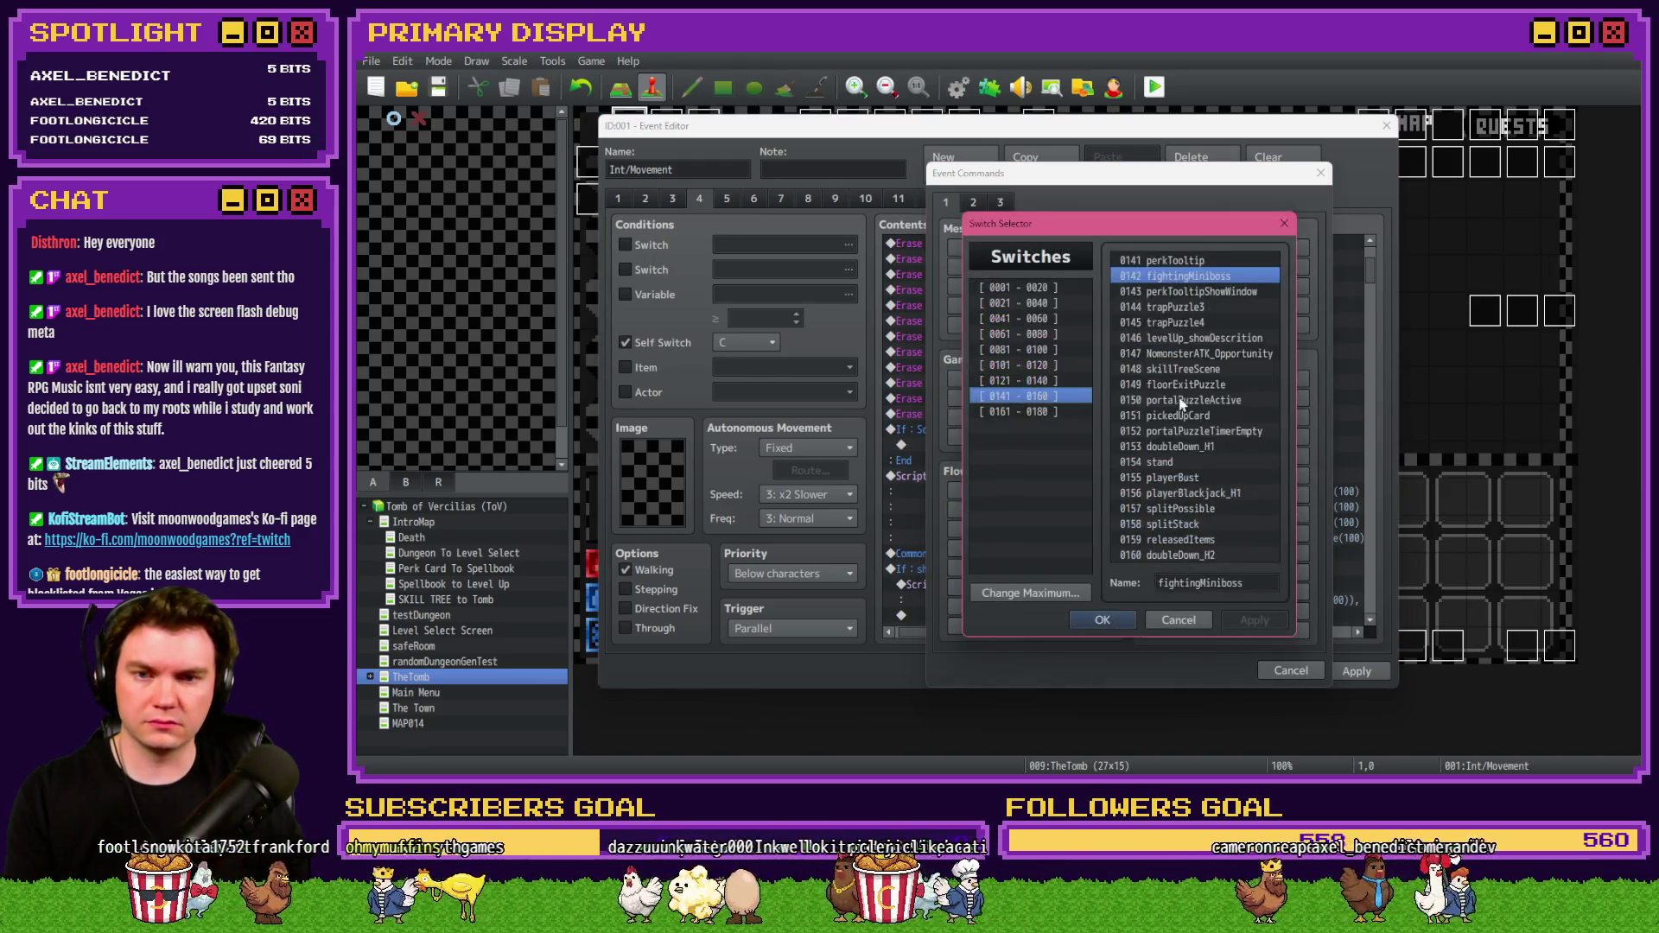
key("Escape")
key("Escape")
key("Escape")
left_click(1112, 418)
left_click(1105, 431)
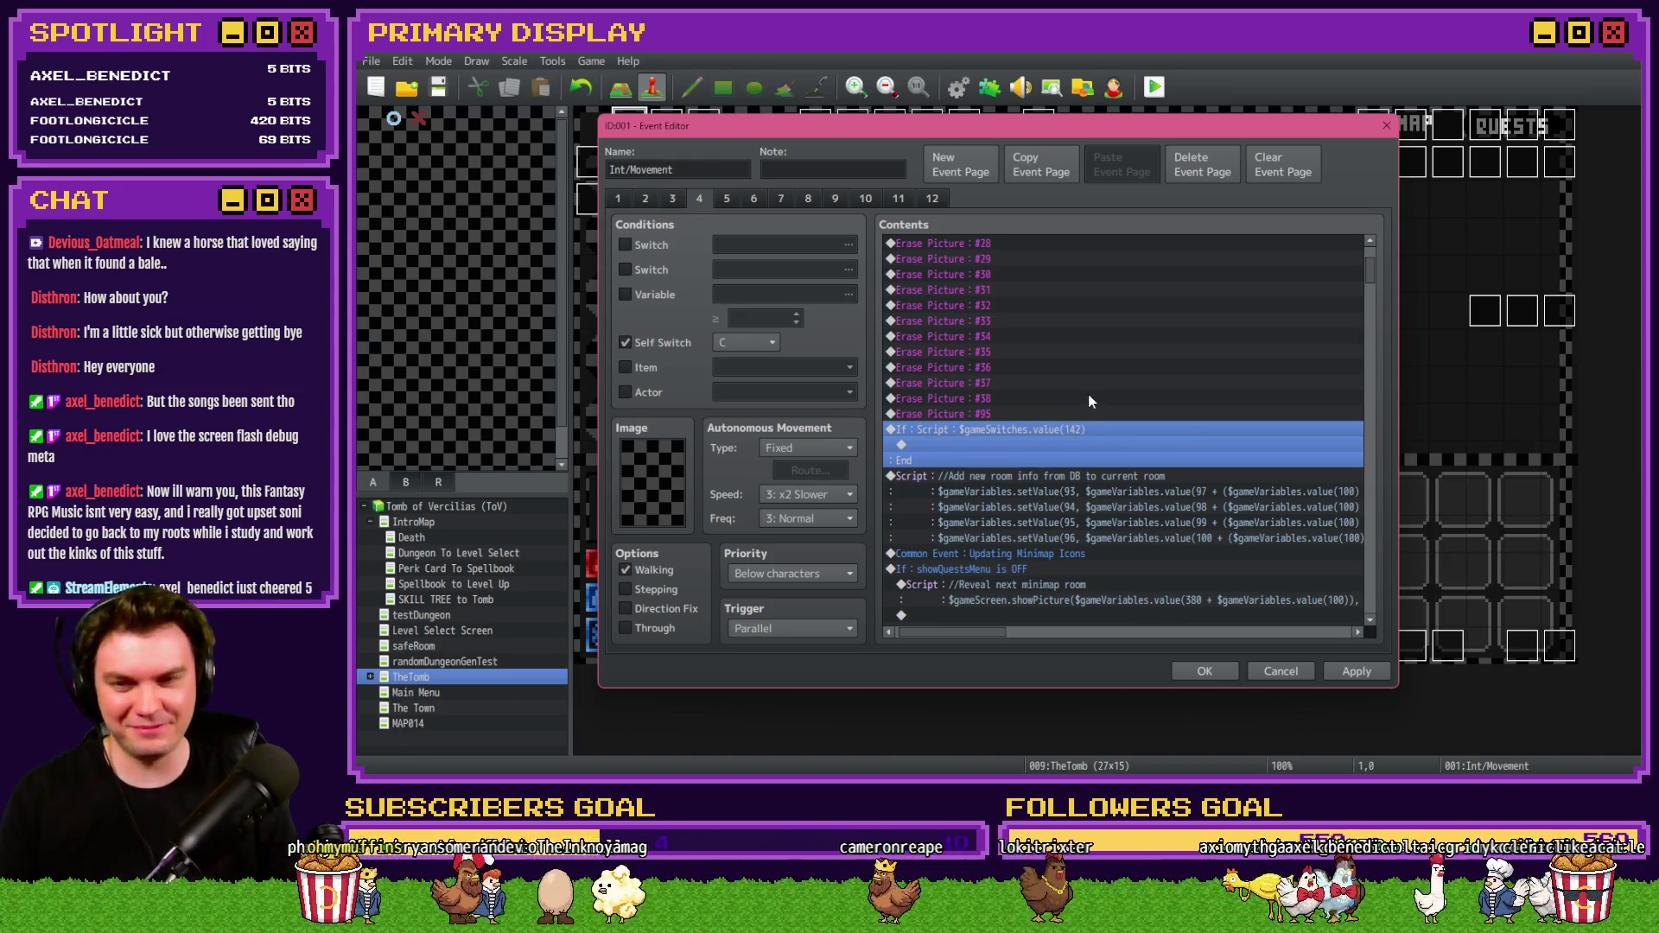
left_click(1085, 411)
Open the command list from the empty line inside the $gameSwitches.value(142) branch.
left_click(1081, 422)
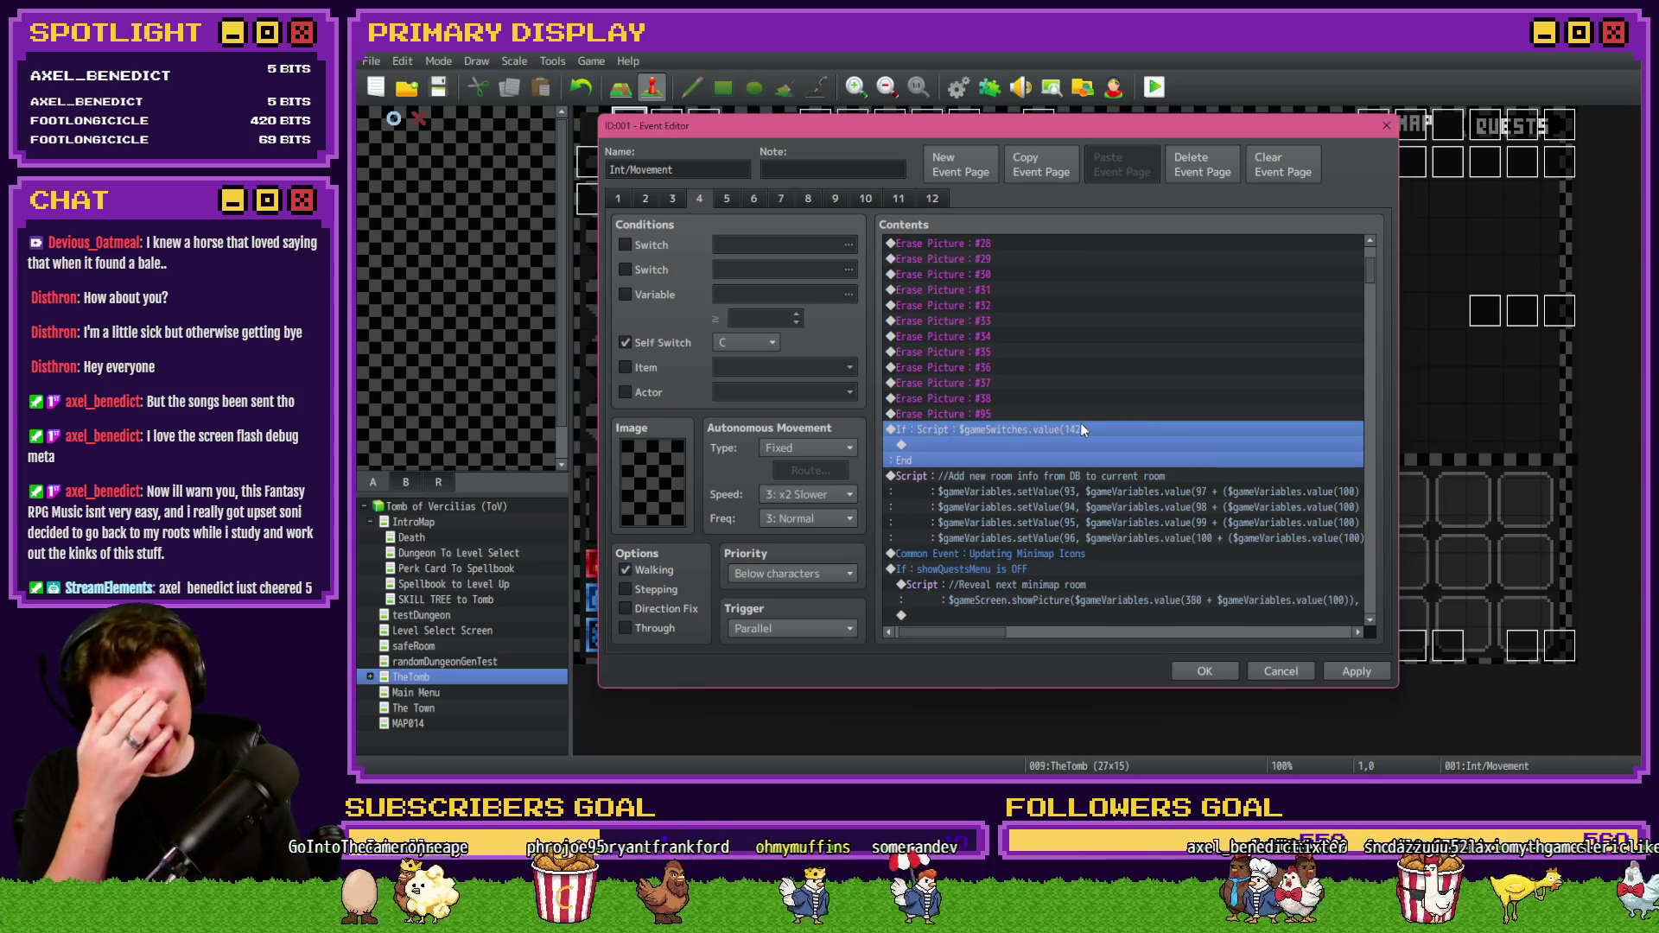
left_click(1080, 412)
left_click(1075, 425)
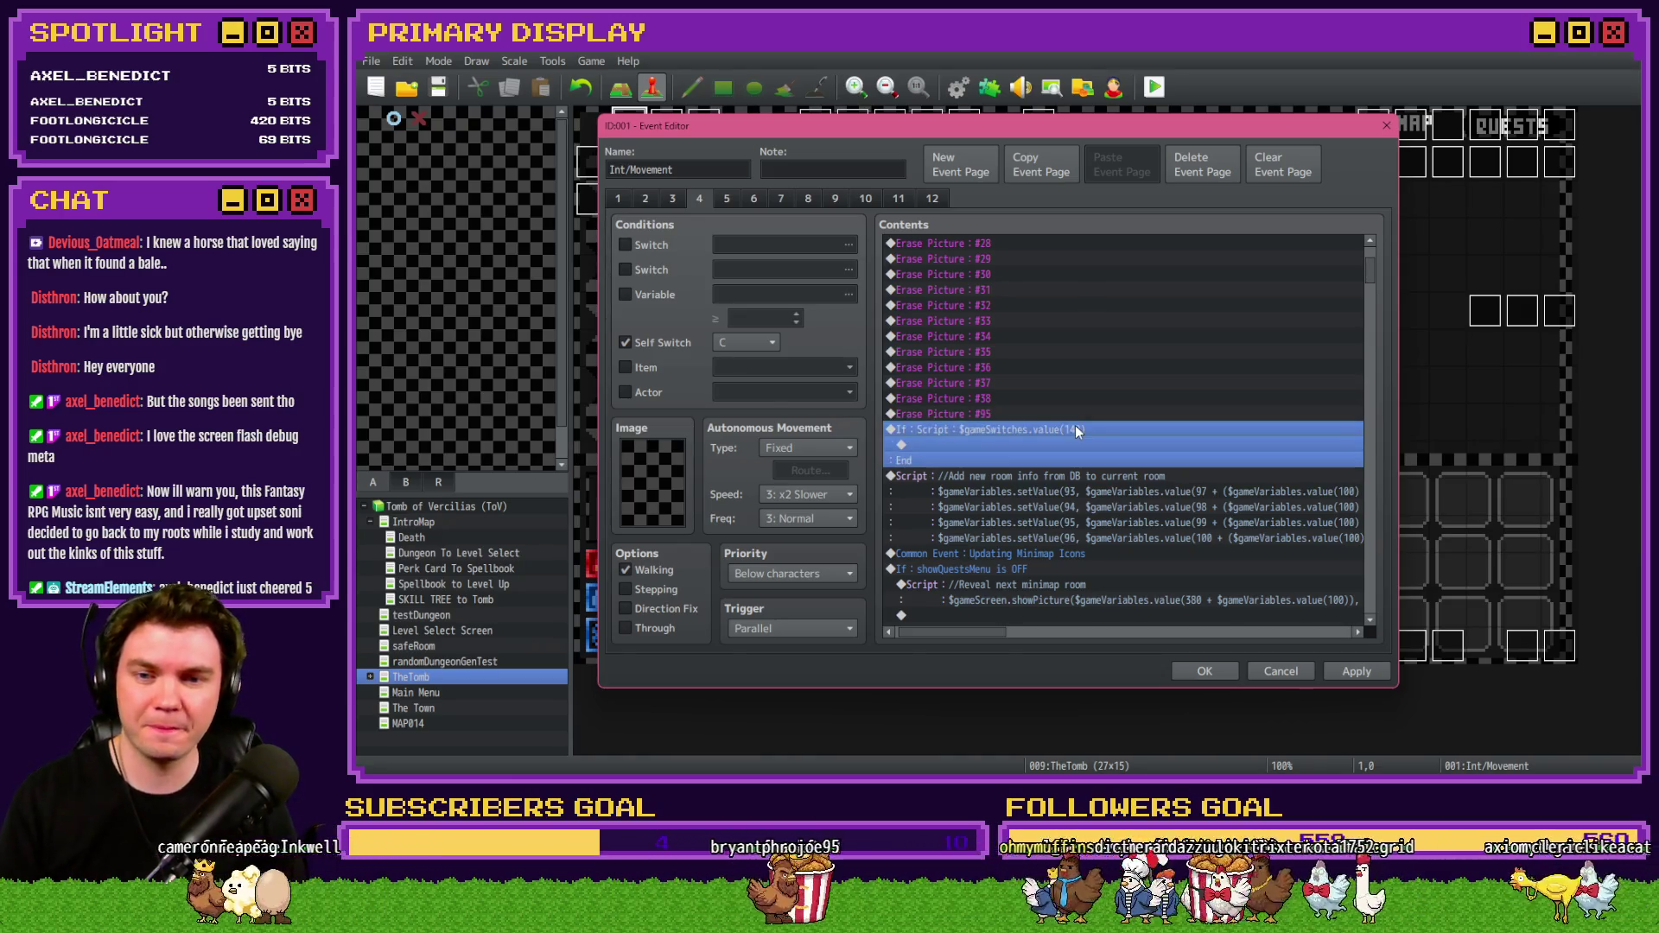
left_click(1075, 414)
left_click(1076, 430)
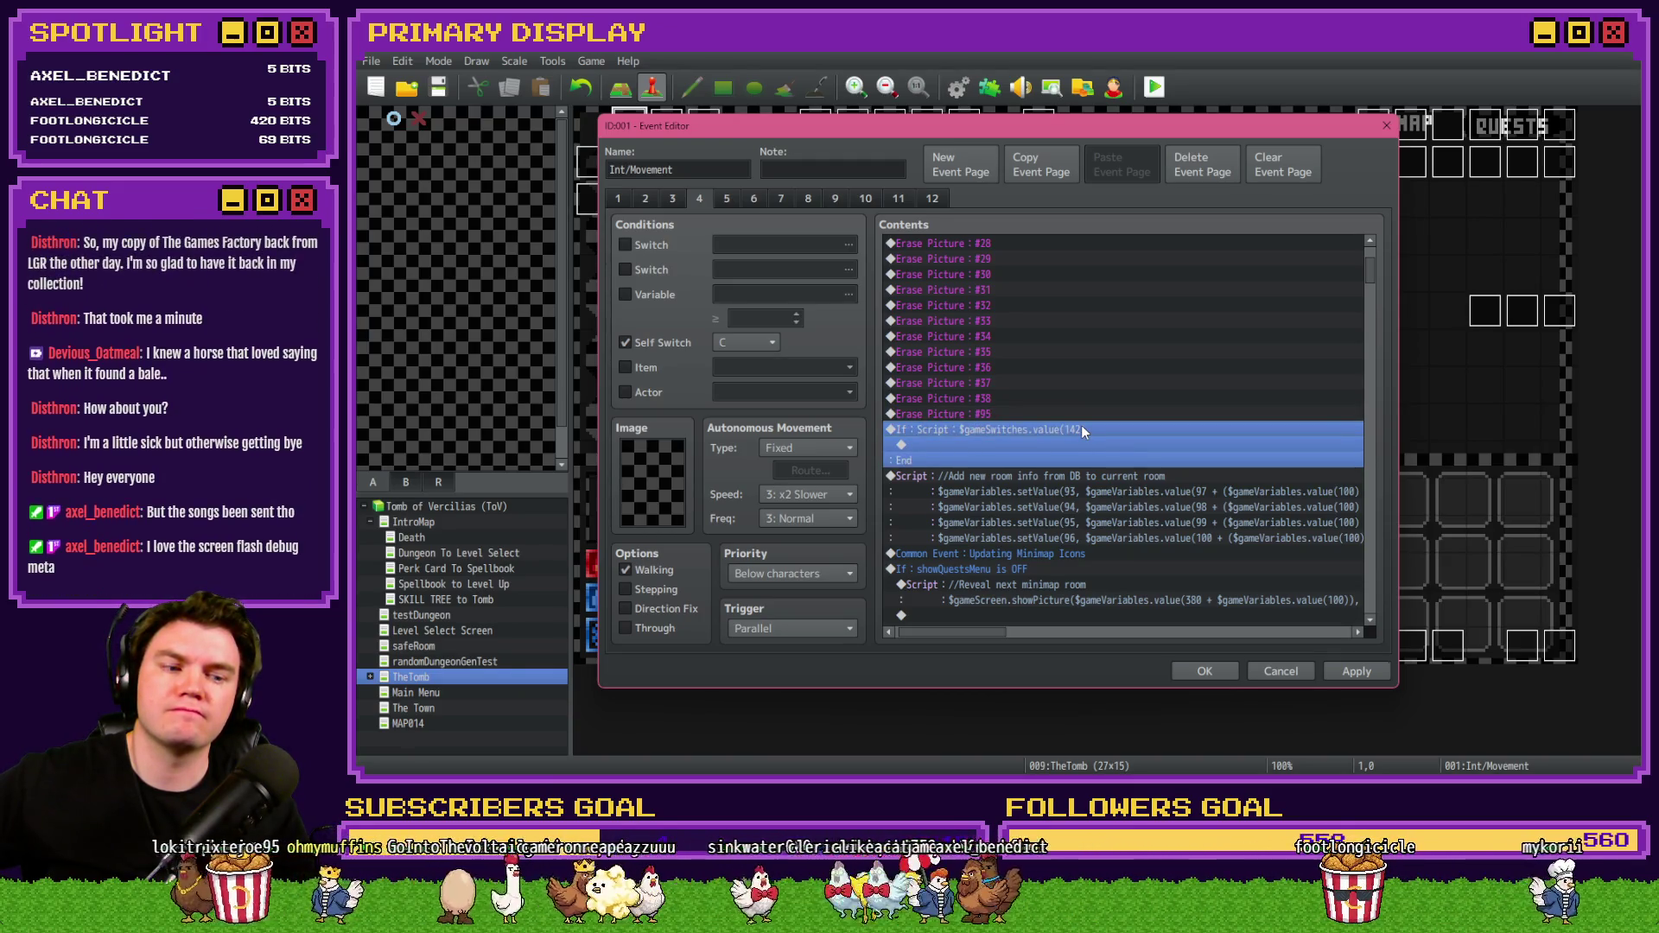
double_click(1081, 445)
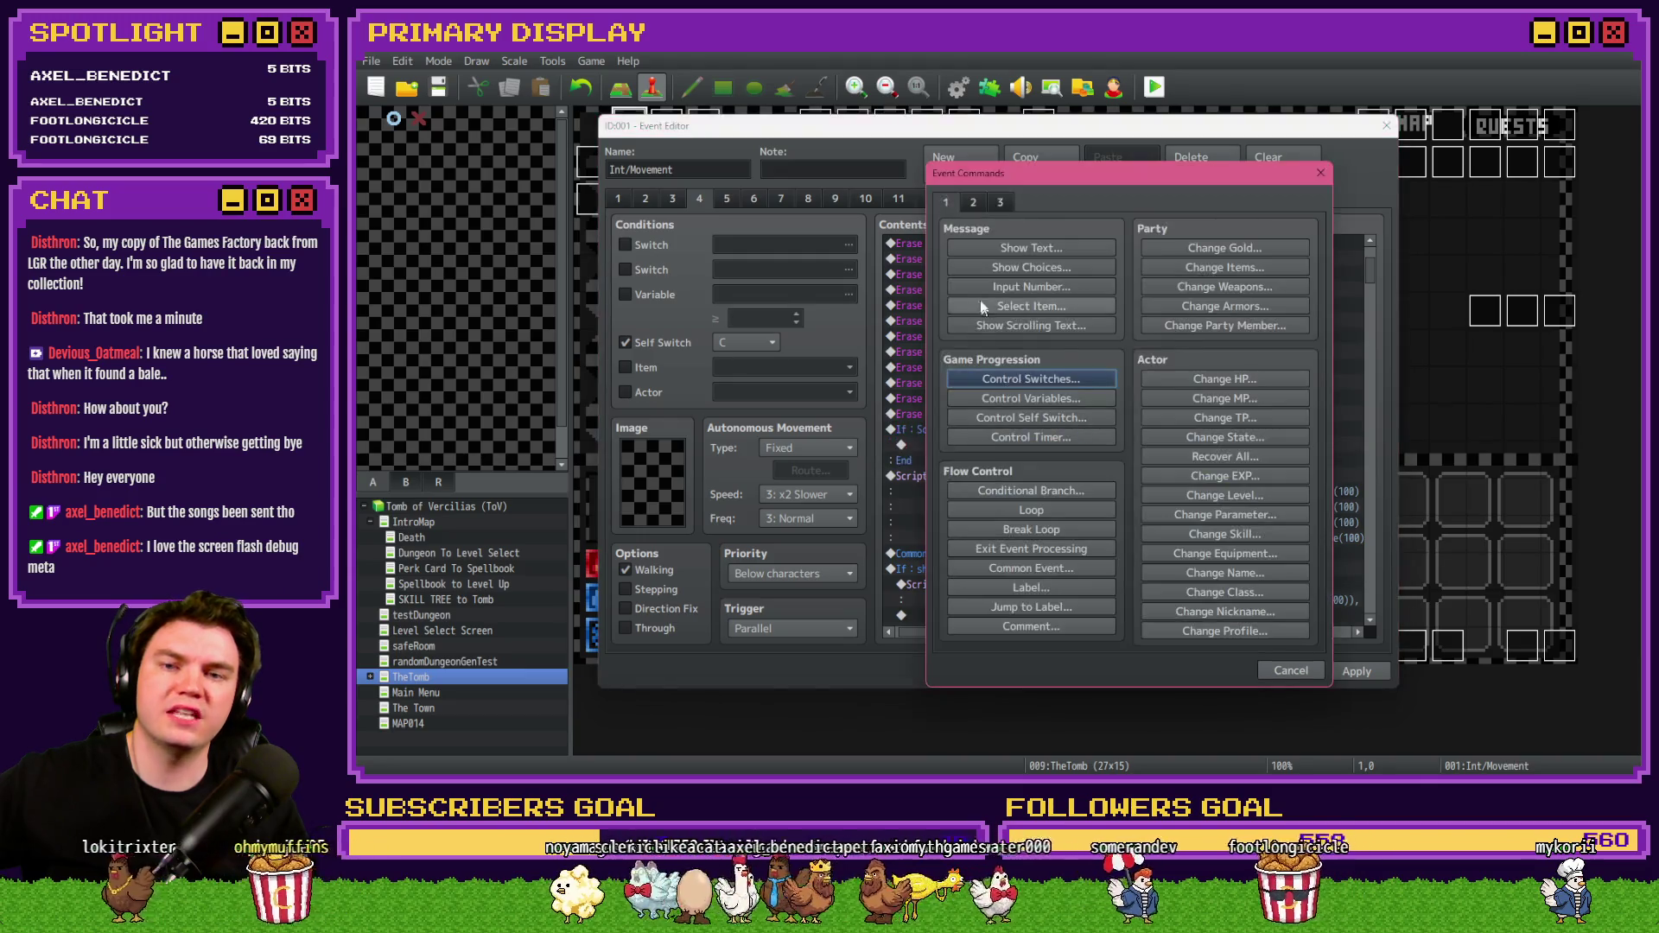
Browse the Control Switches selector and search switch names for 'open'.
left_click(1039, 380)
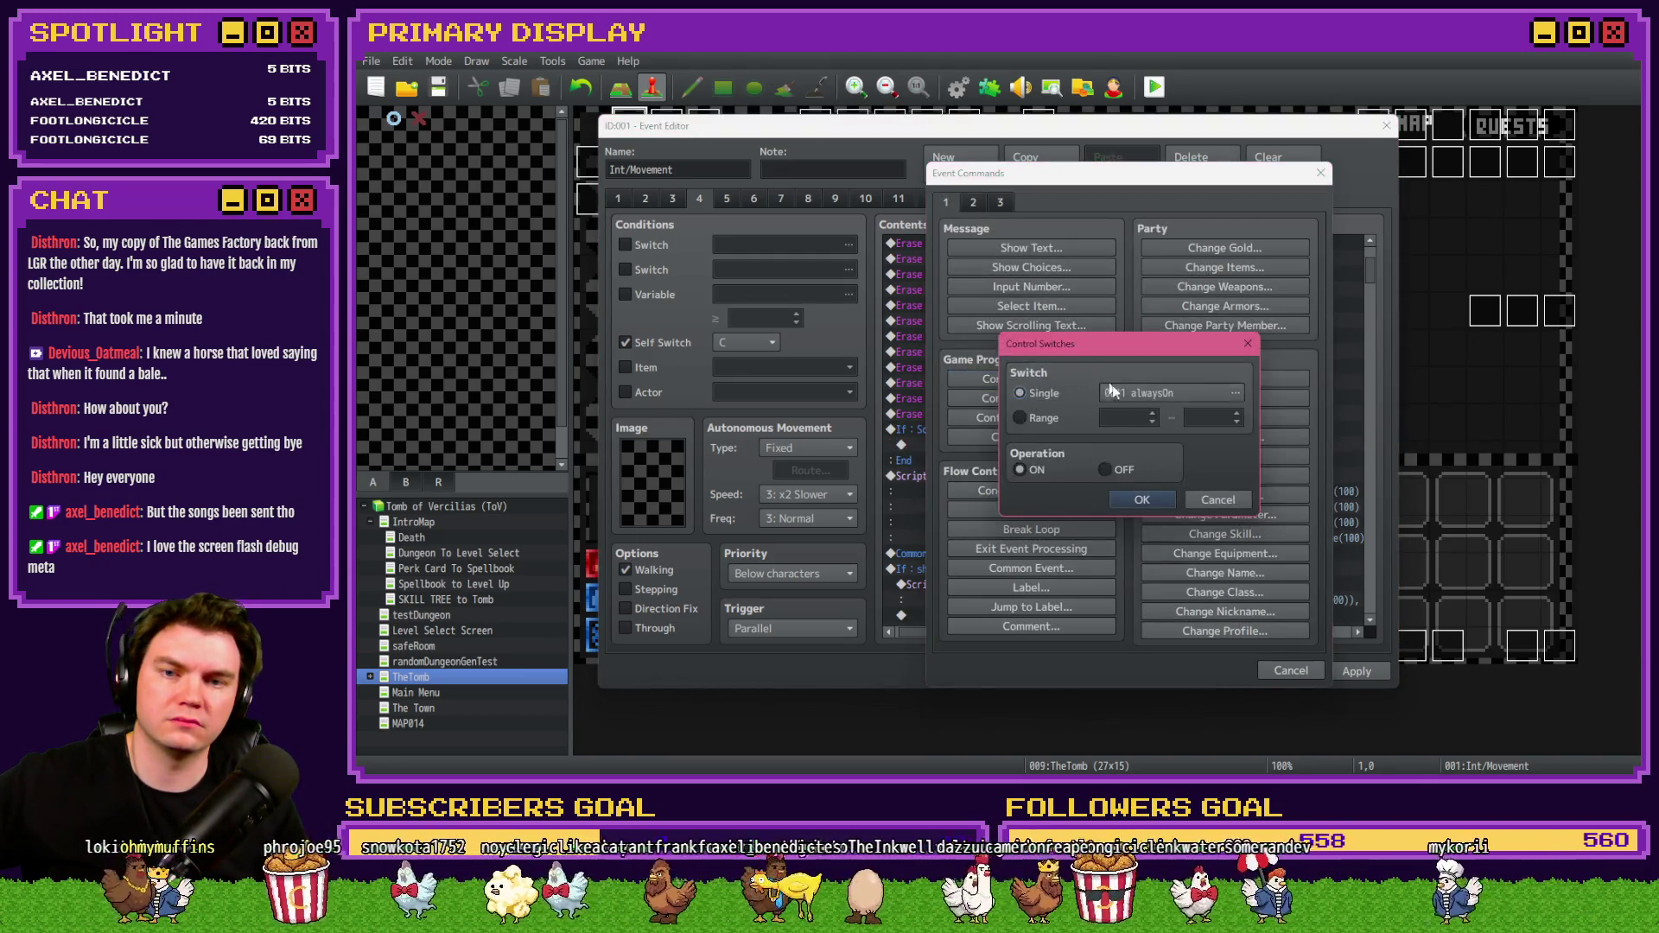
left_click(1123, 394)
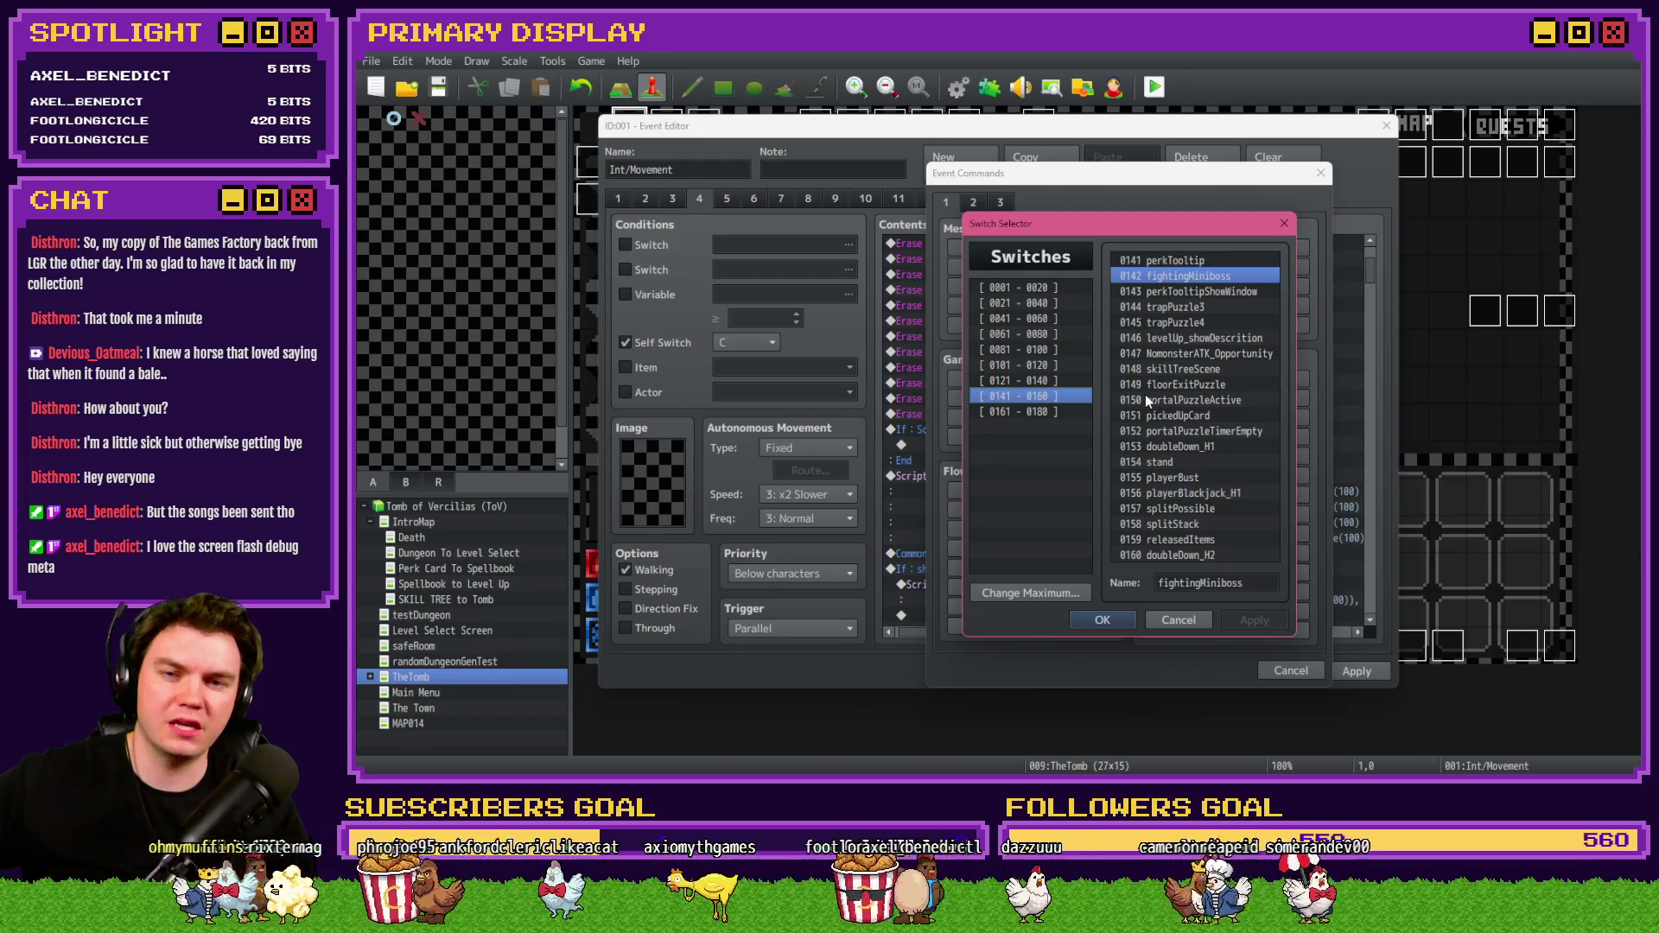
left_click(1075, 412)
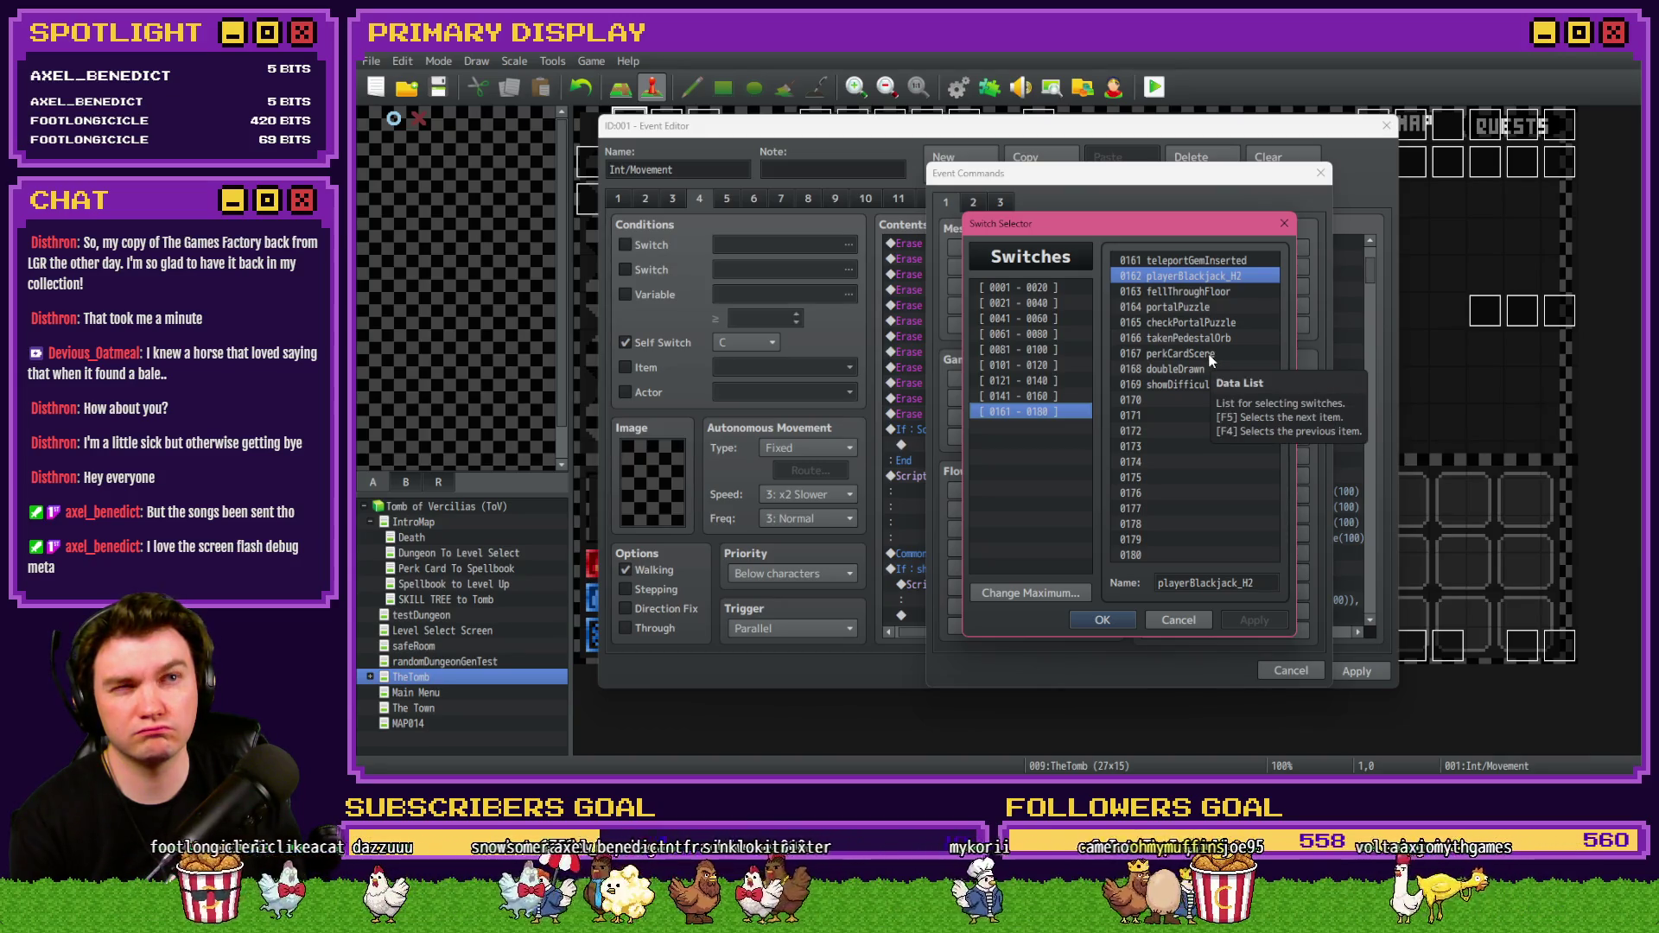
left_click(1060, 285)
left_click(1180, 257)
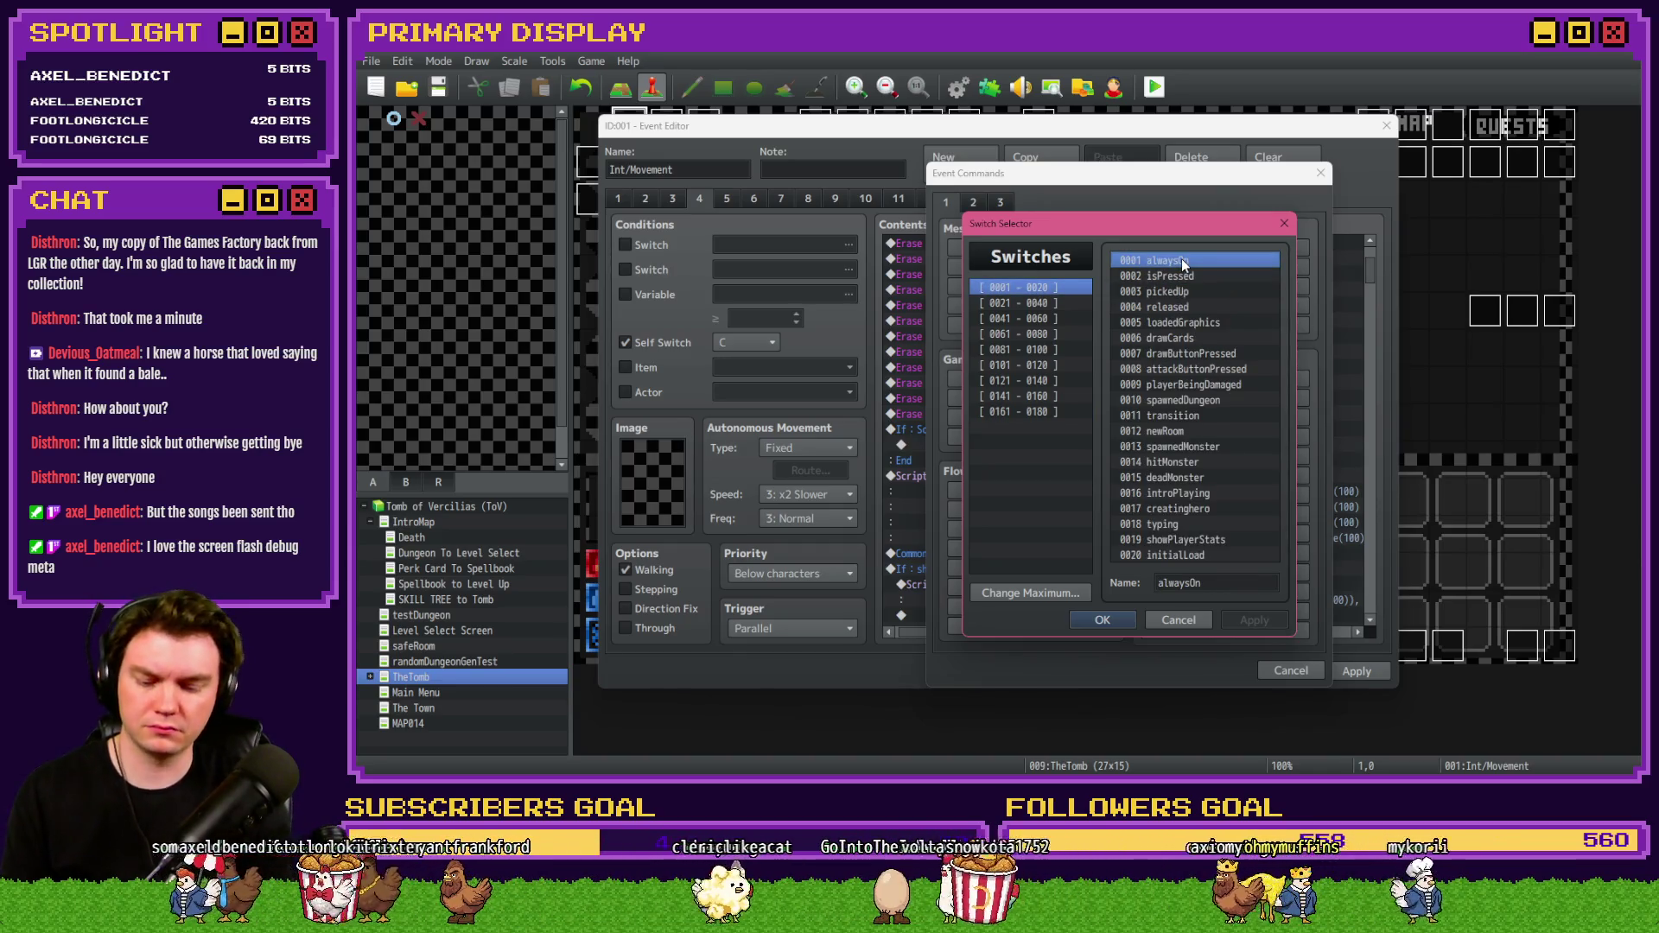
key("ctrl+f")
type("open")
key("Return")
Note switch 0071 openedMBDoor, cancel out, and reopen the If : Script condition.
left_click_drag(1129, 342, 864, 313)
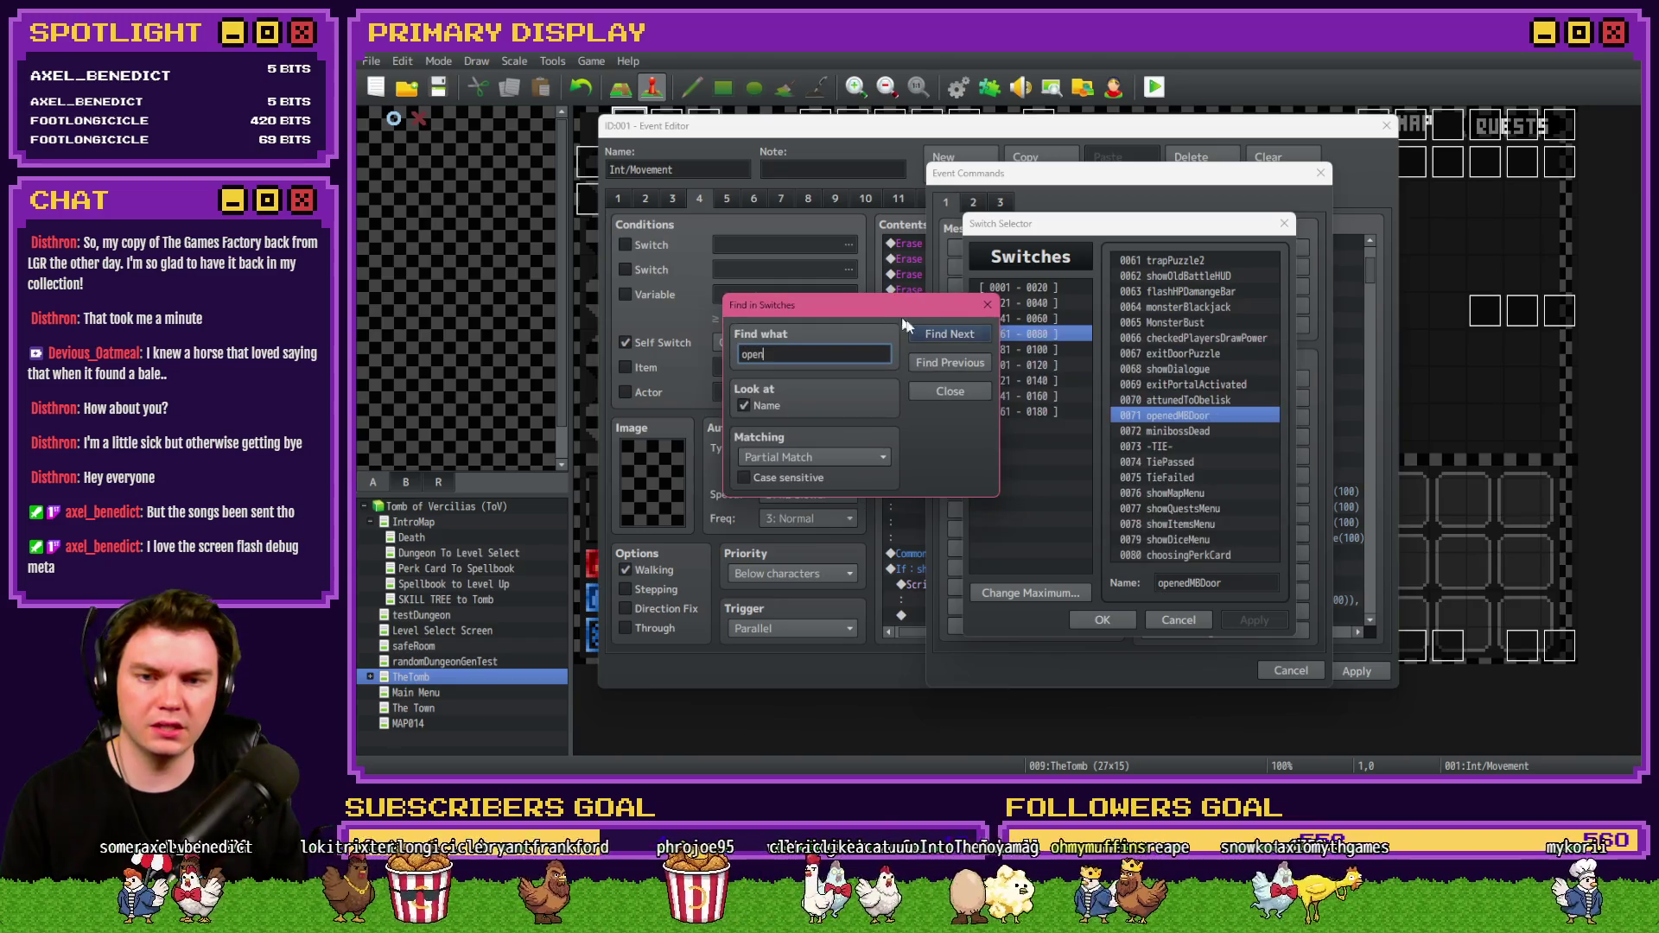
left_click(985, 306)
double_click(1168, 419)
left_click(1217, 500)
left_click(1290, 670)
double_click(1055, 428)
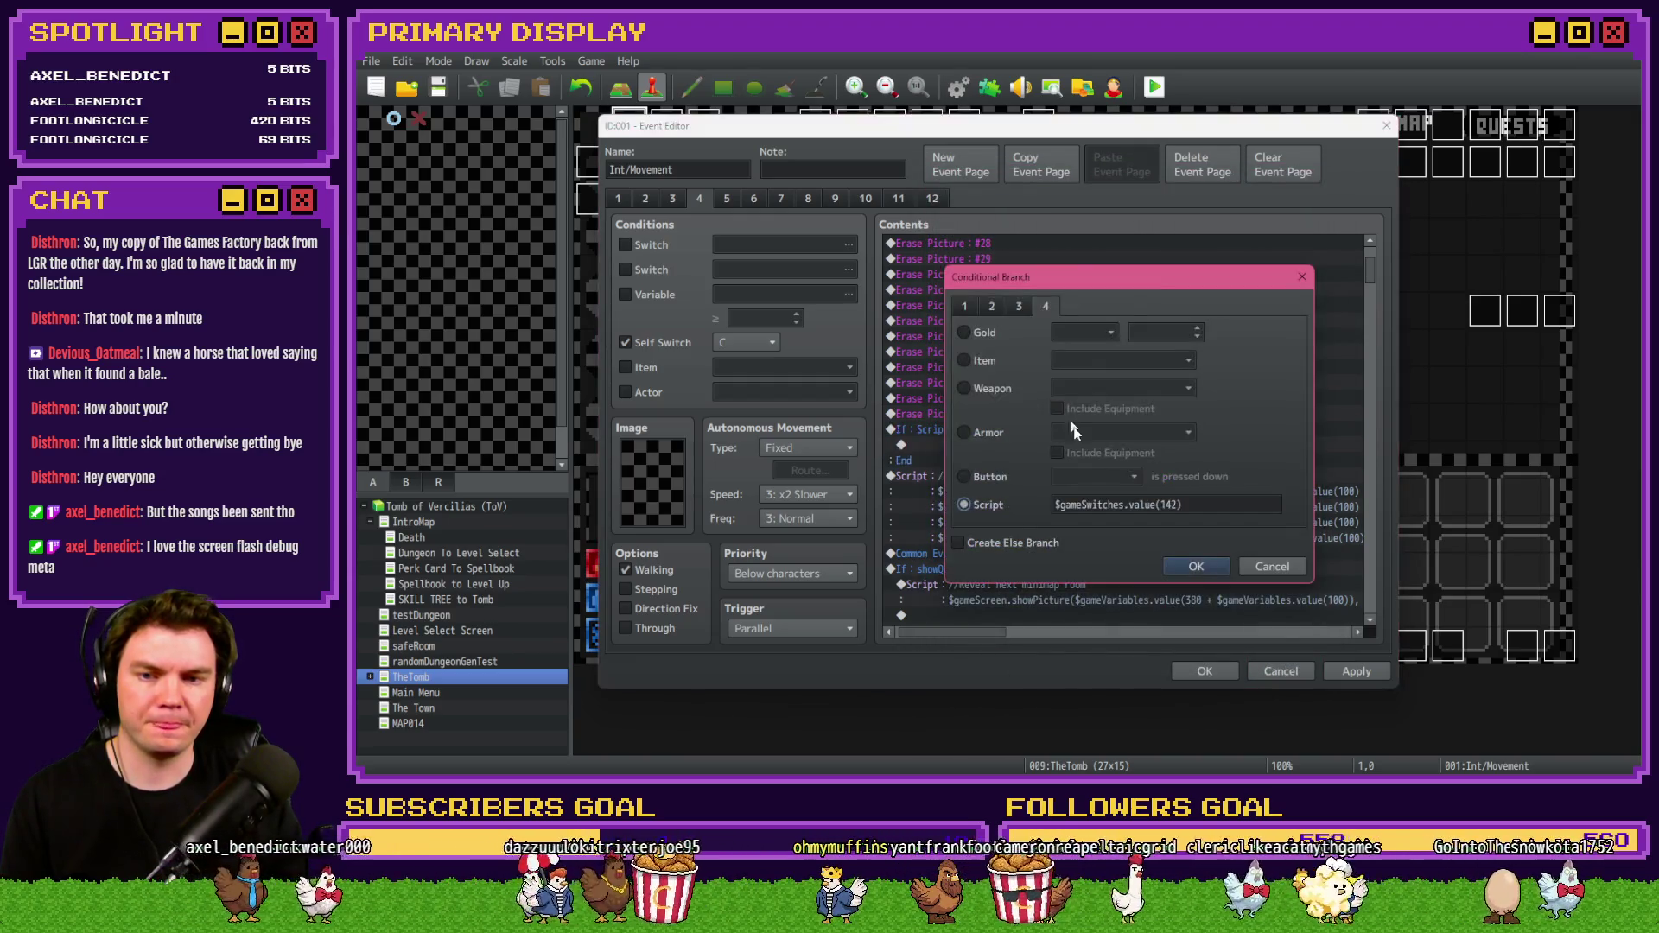
Change the script condition's switch number from 142 to 71.
double_click(1168, 505)
type("71")
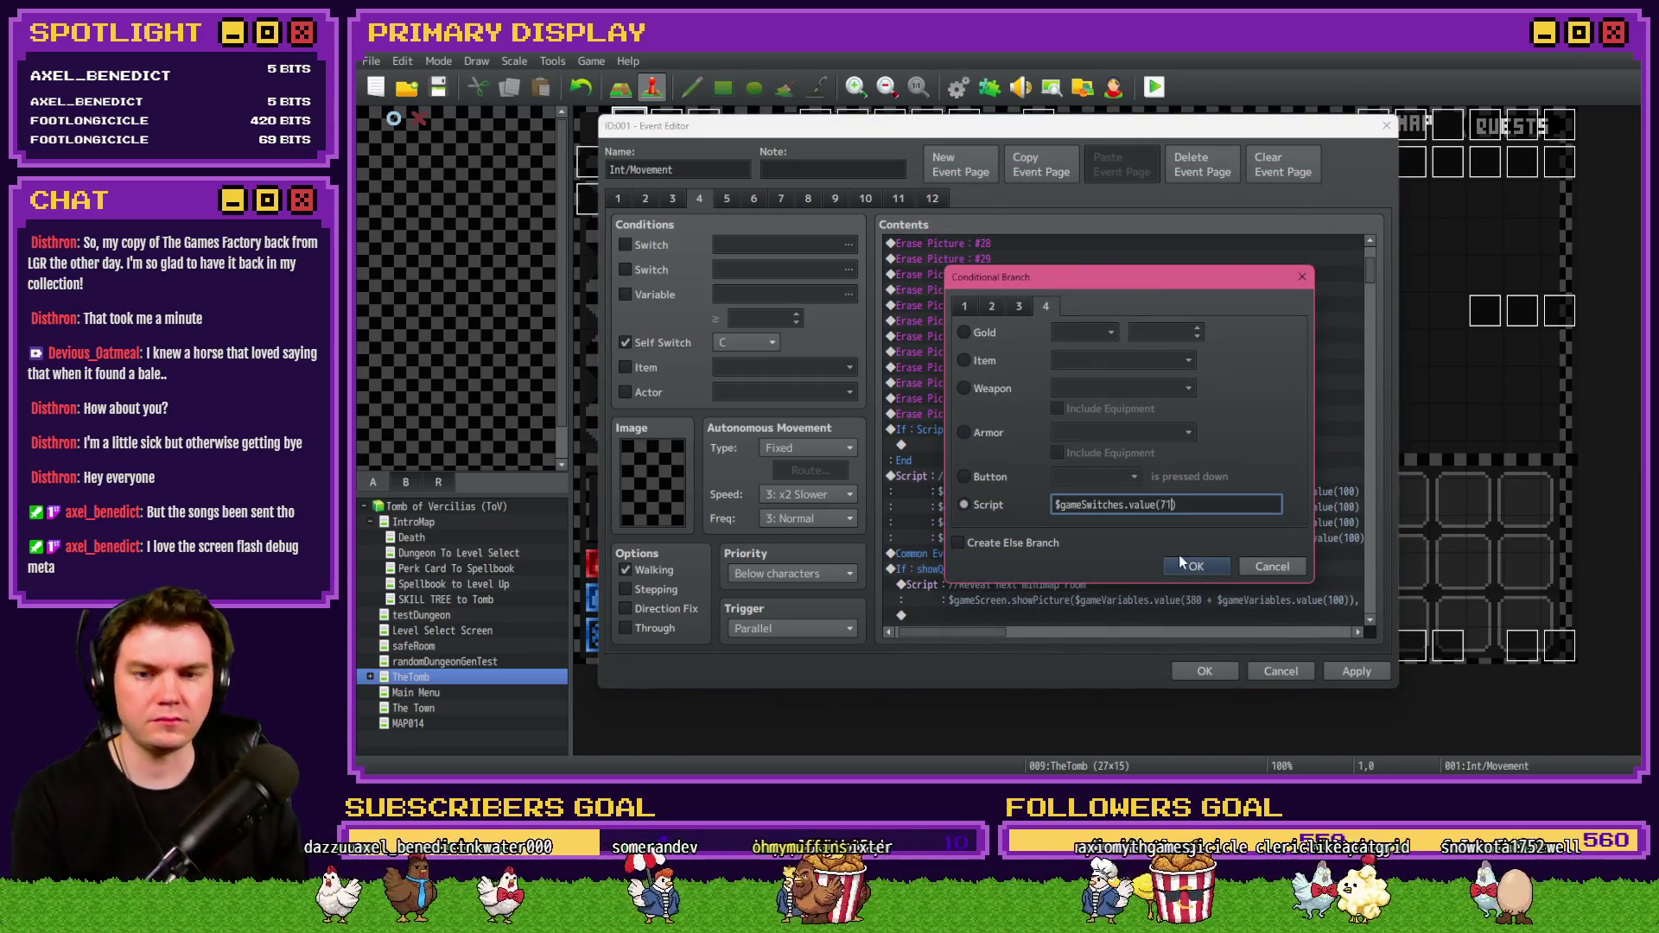
left_click(1180, 563)
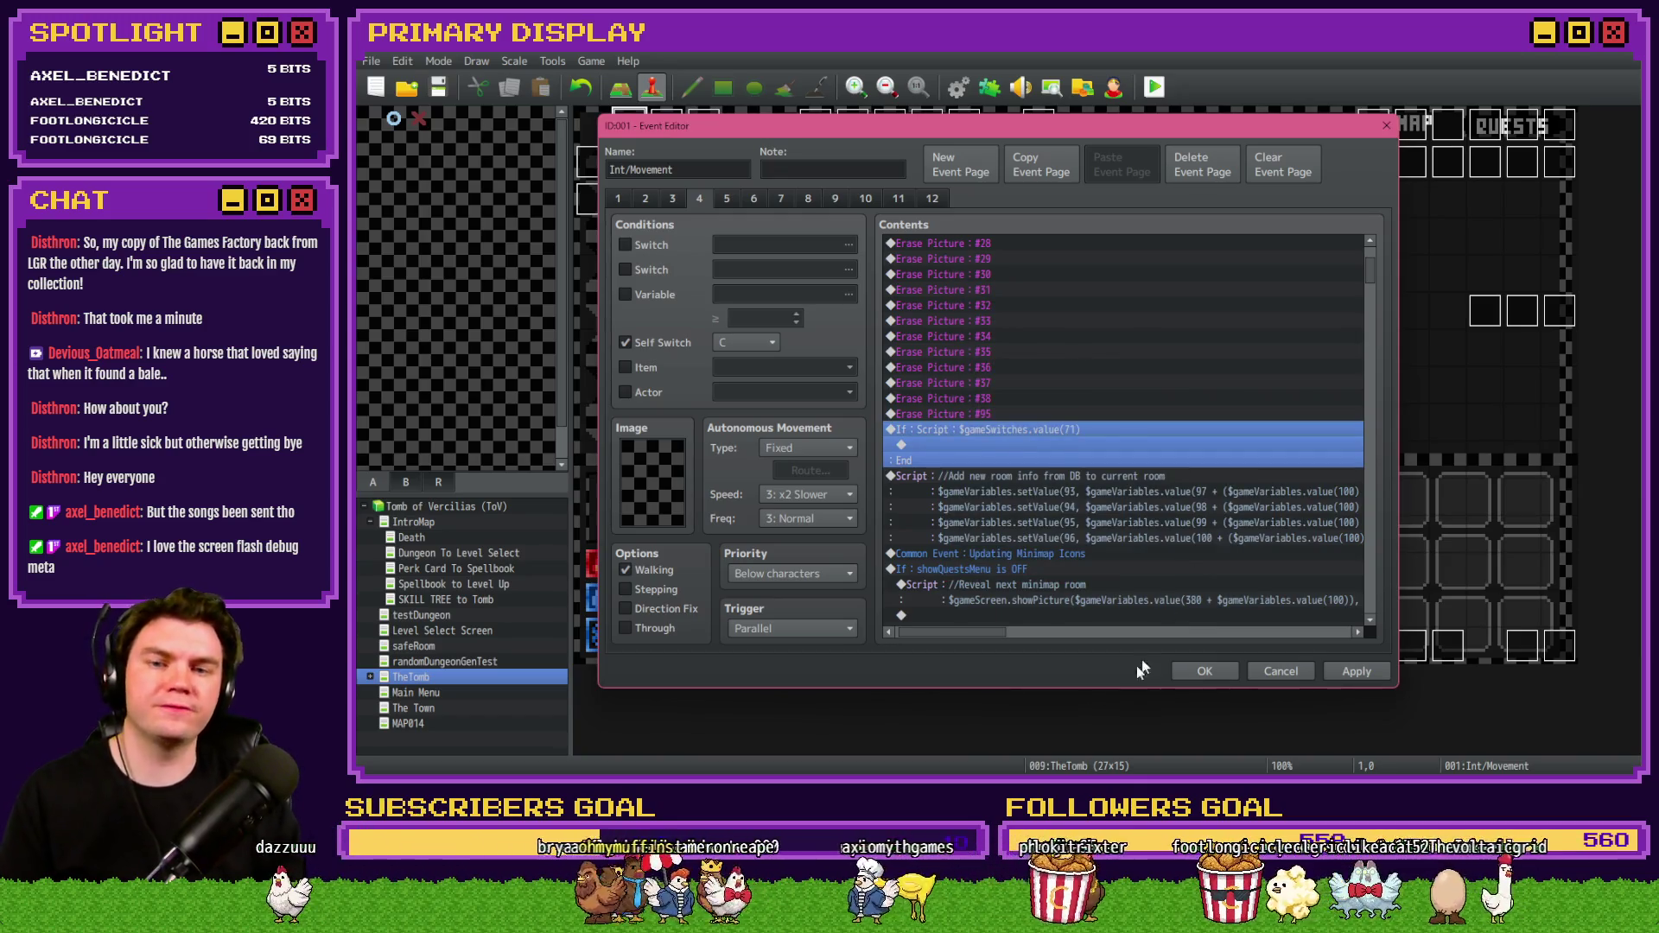
Extend the condition to read $gameSwitches.value(71) === true &&.
double_click(1030, 430)
left_click(1189, 507)
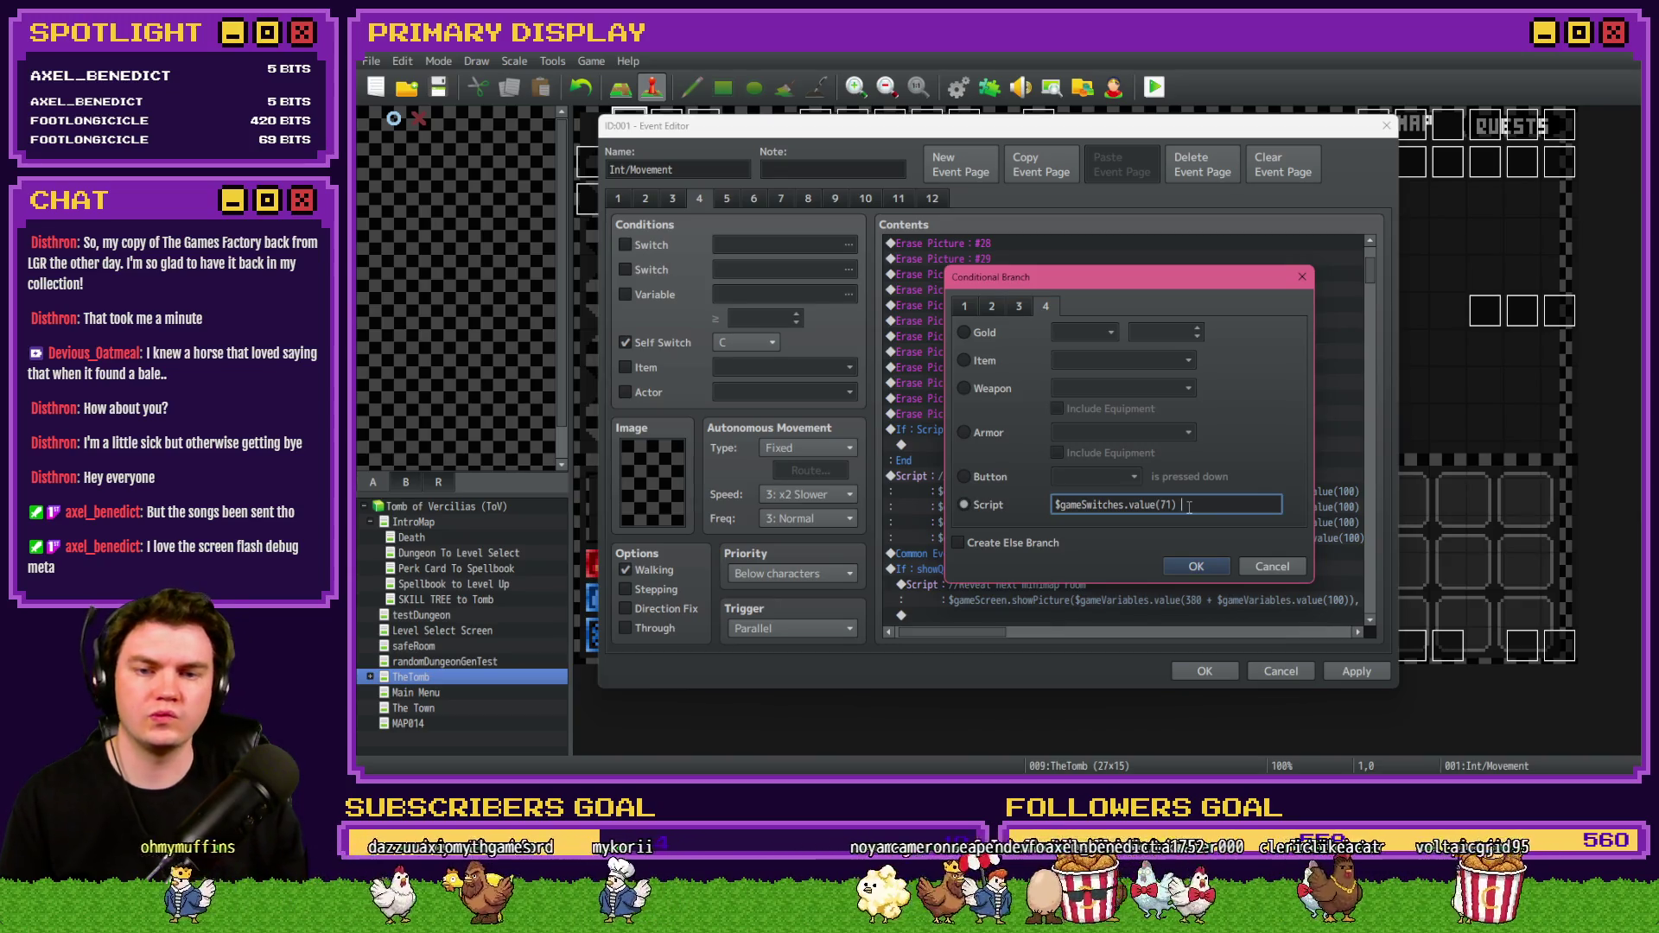
type("==")
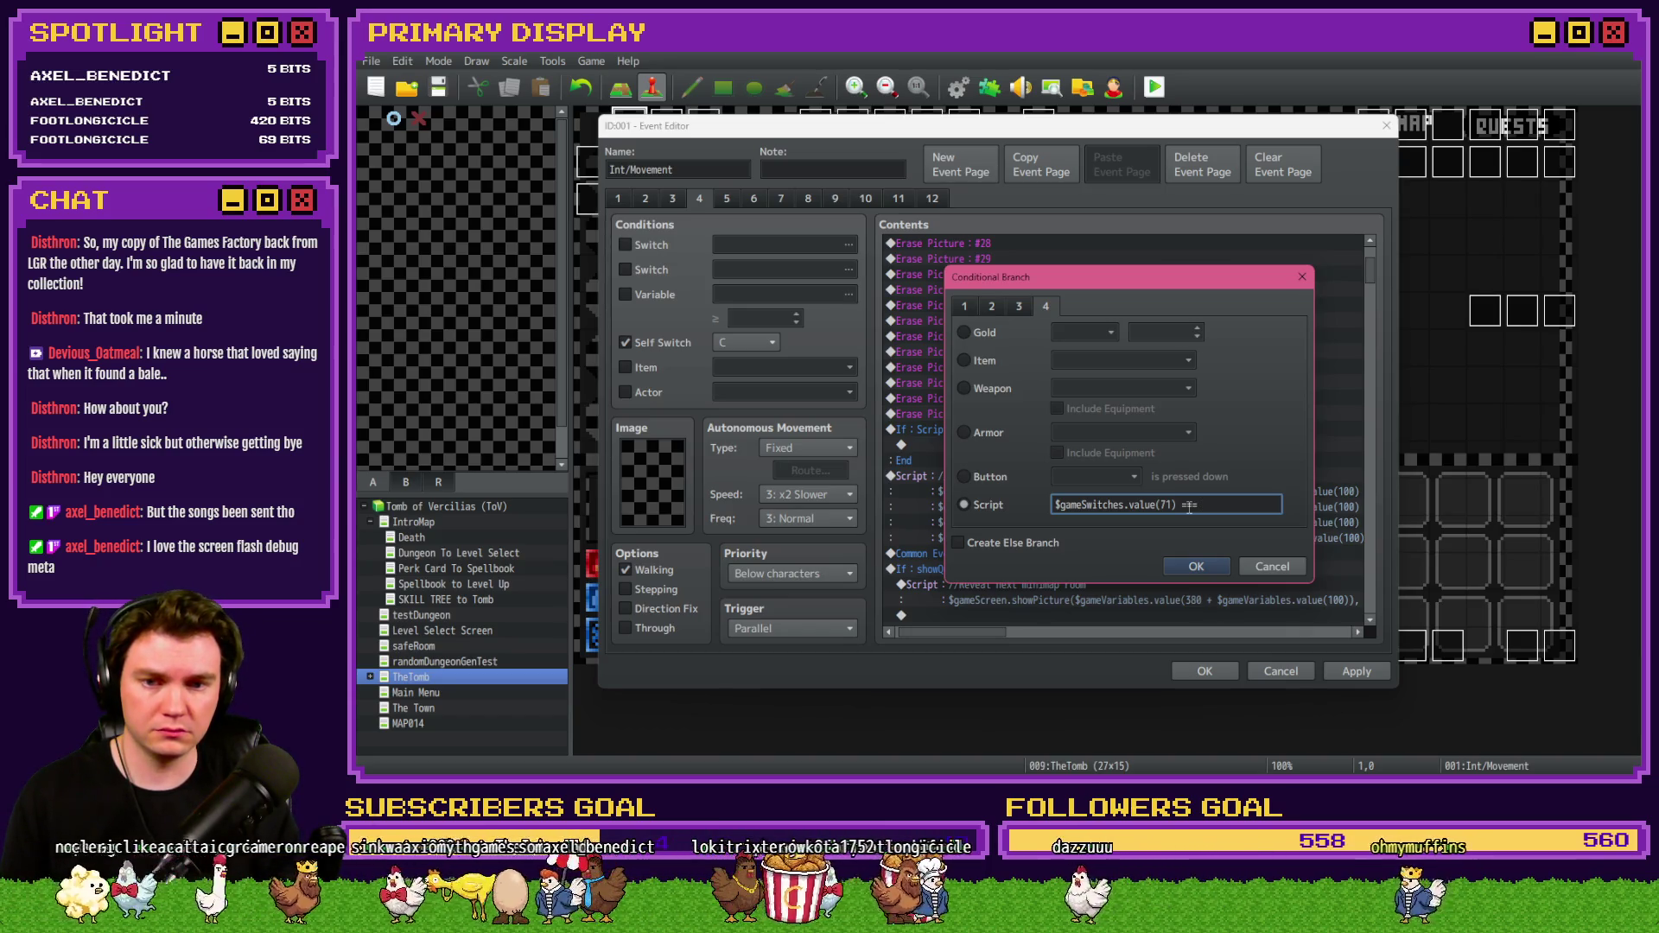
type(" true")
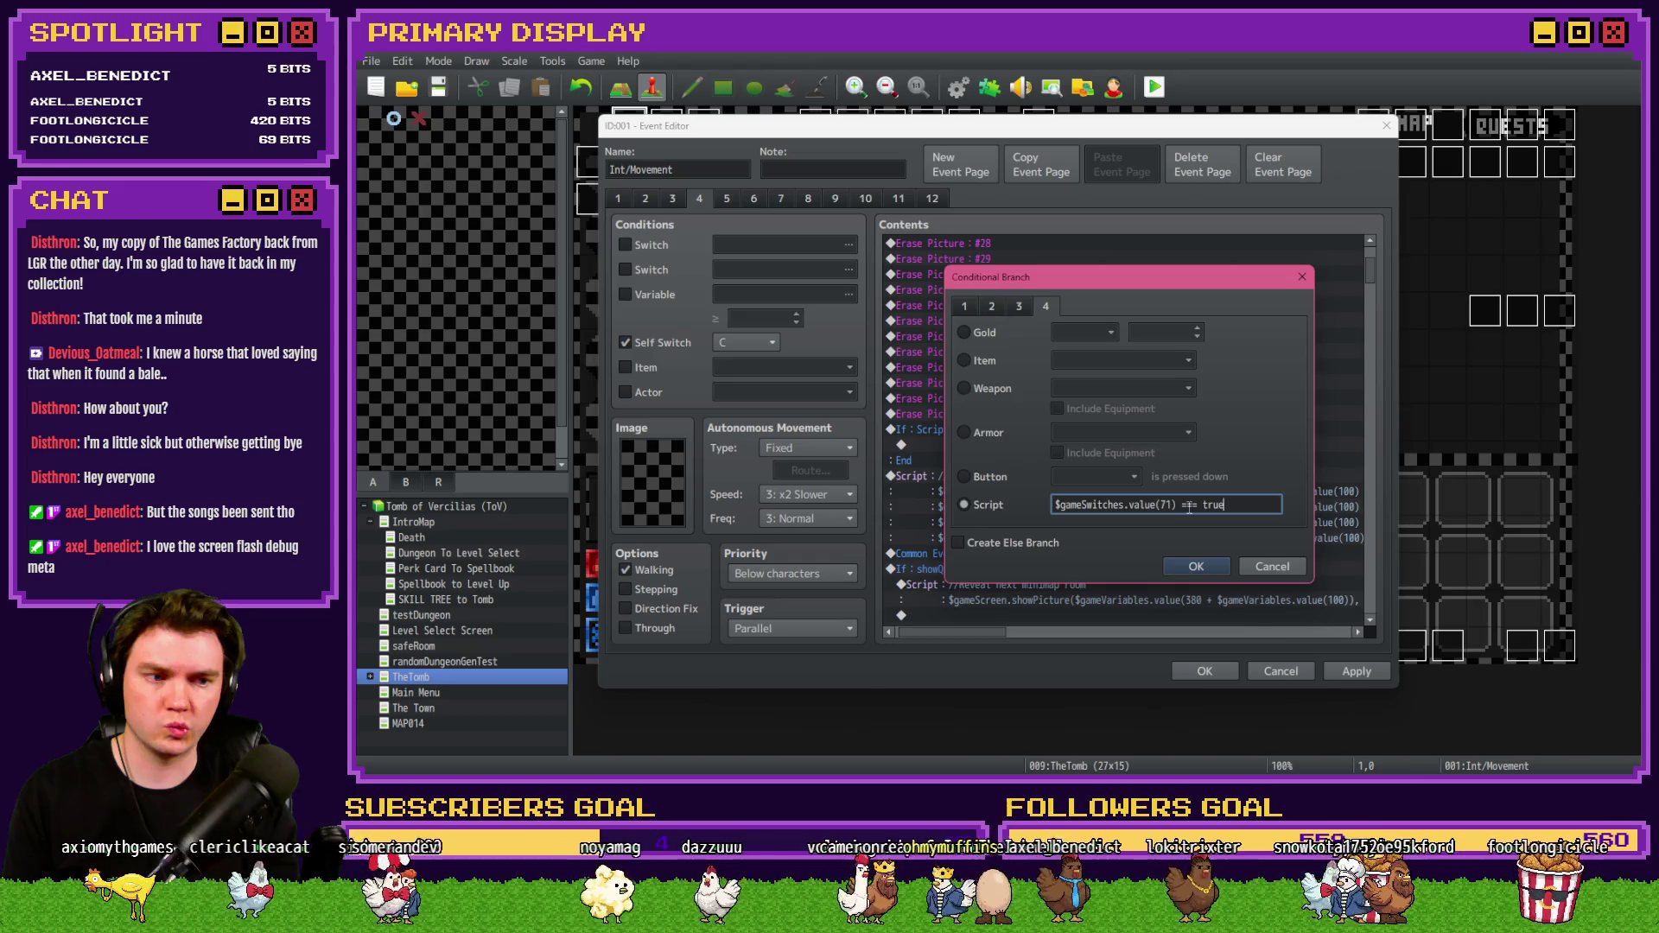
type(" &&")
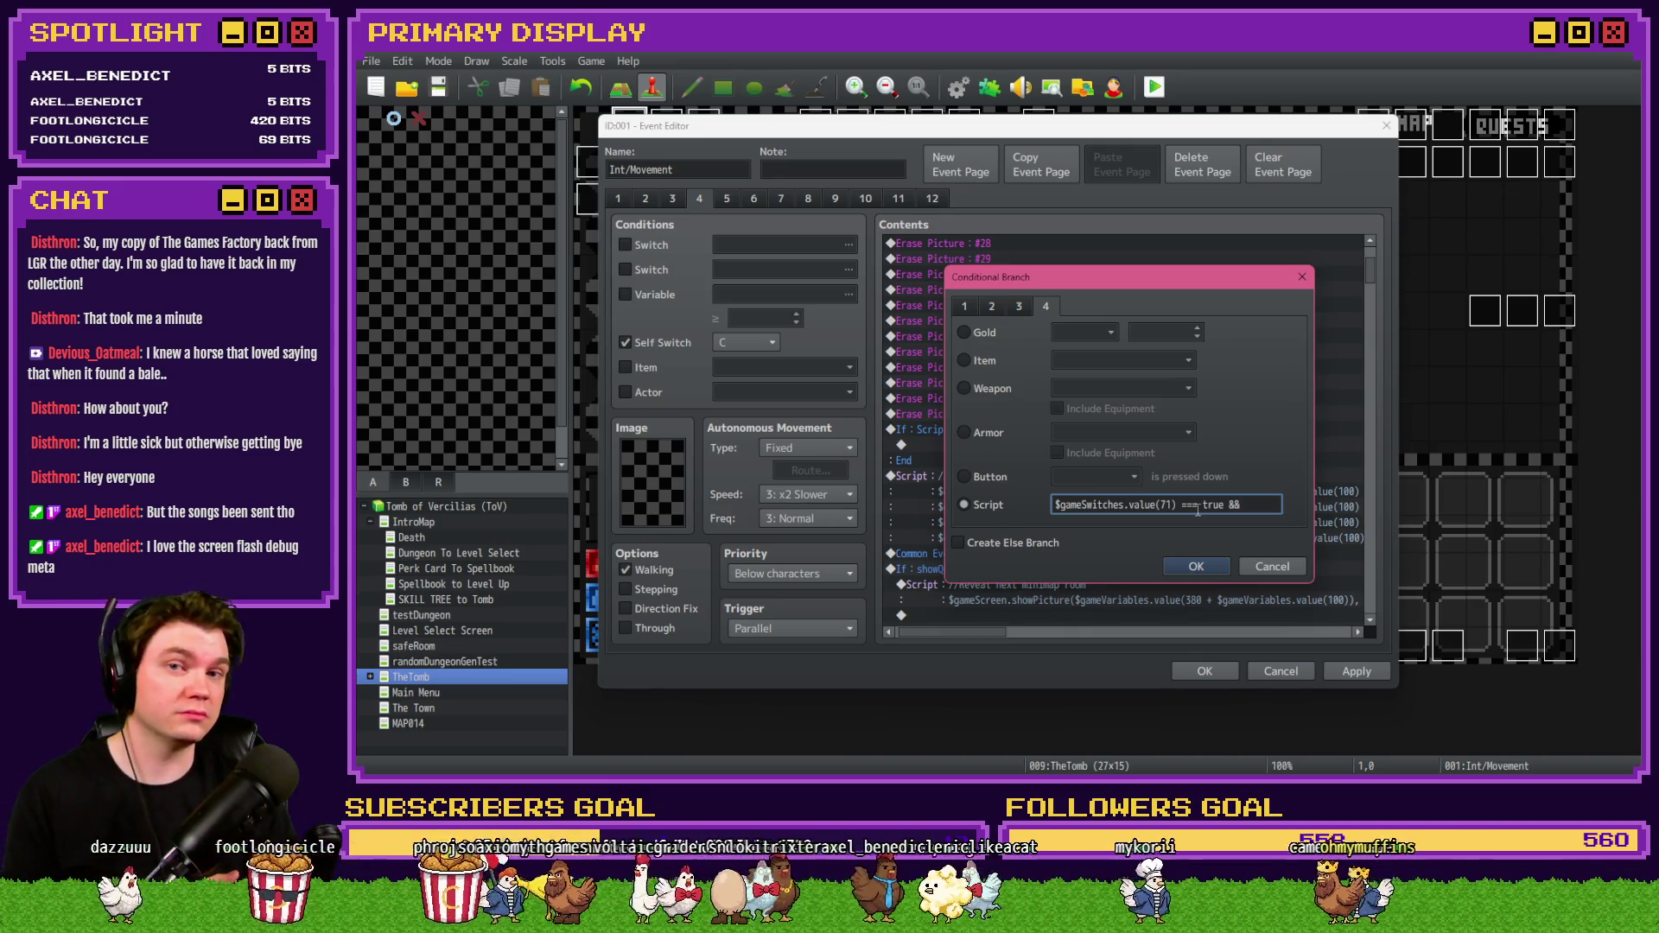
type("=")
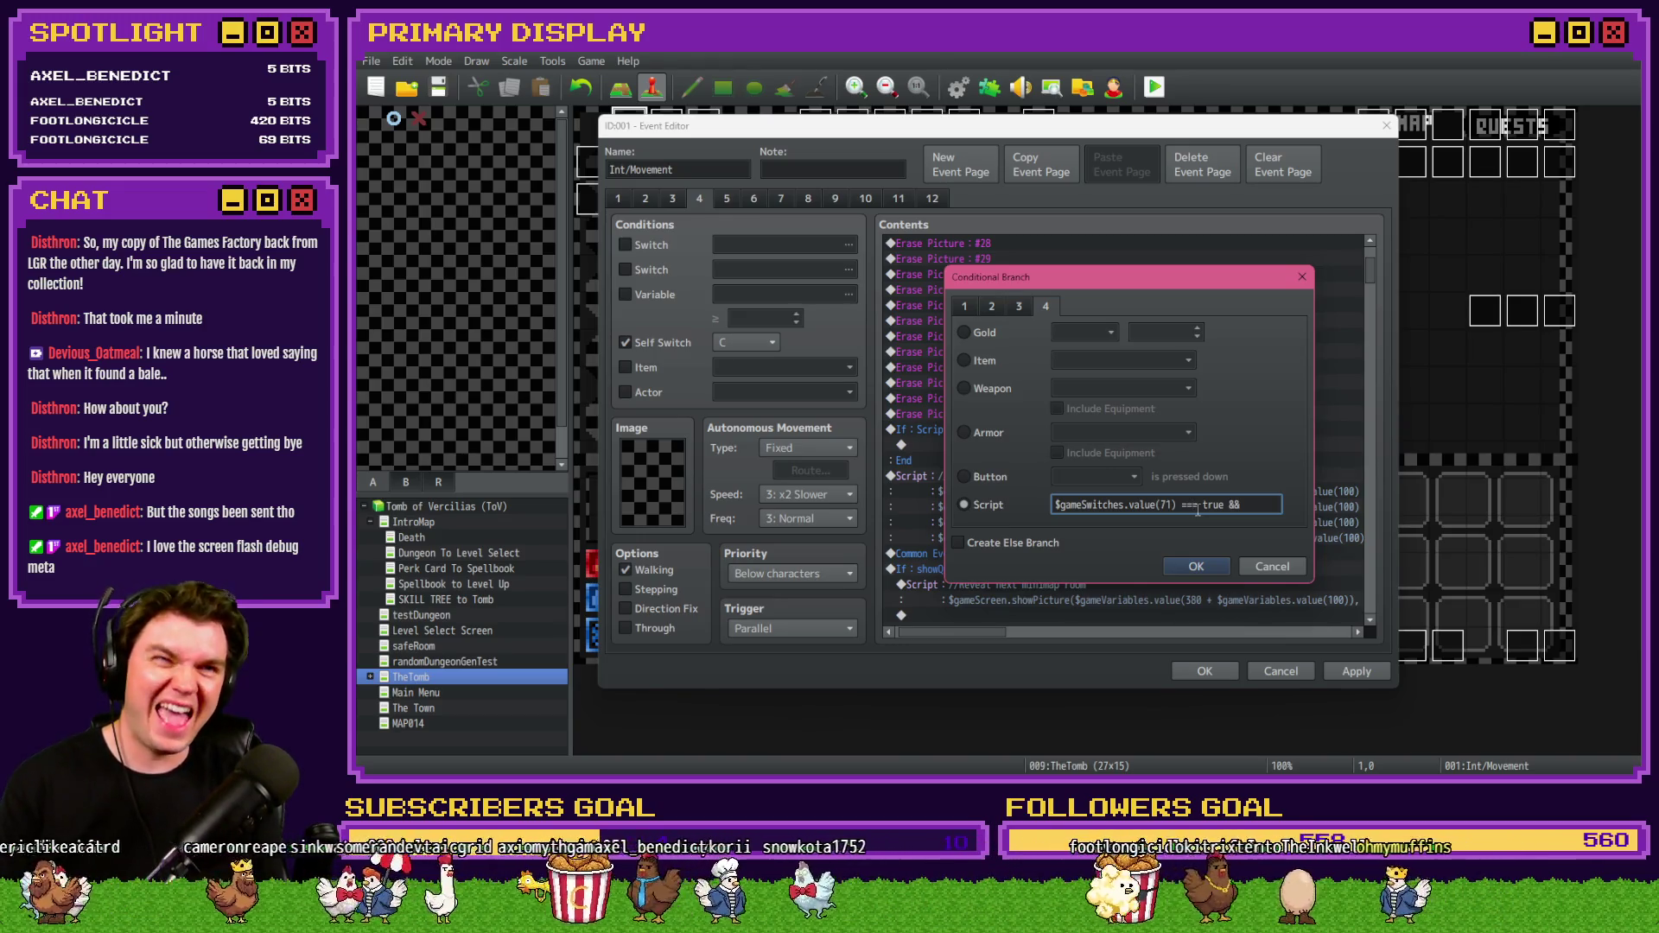
type("=")
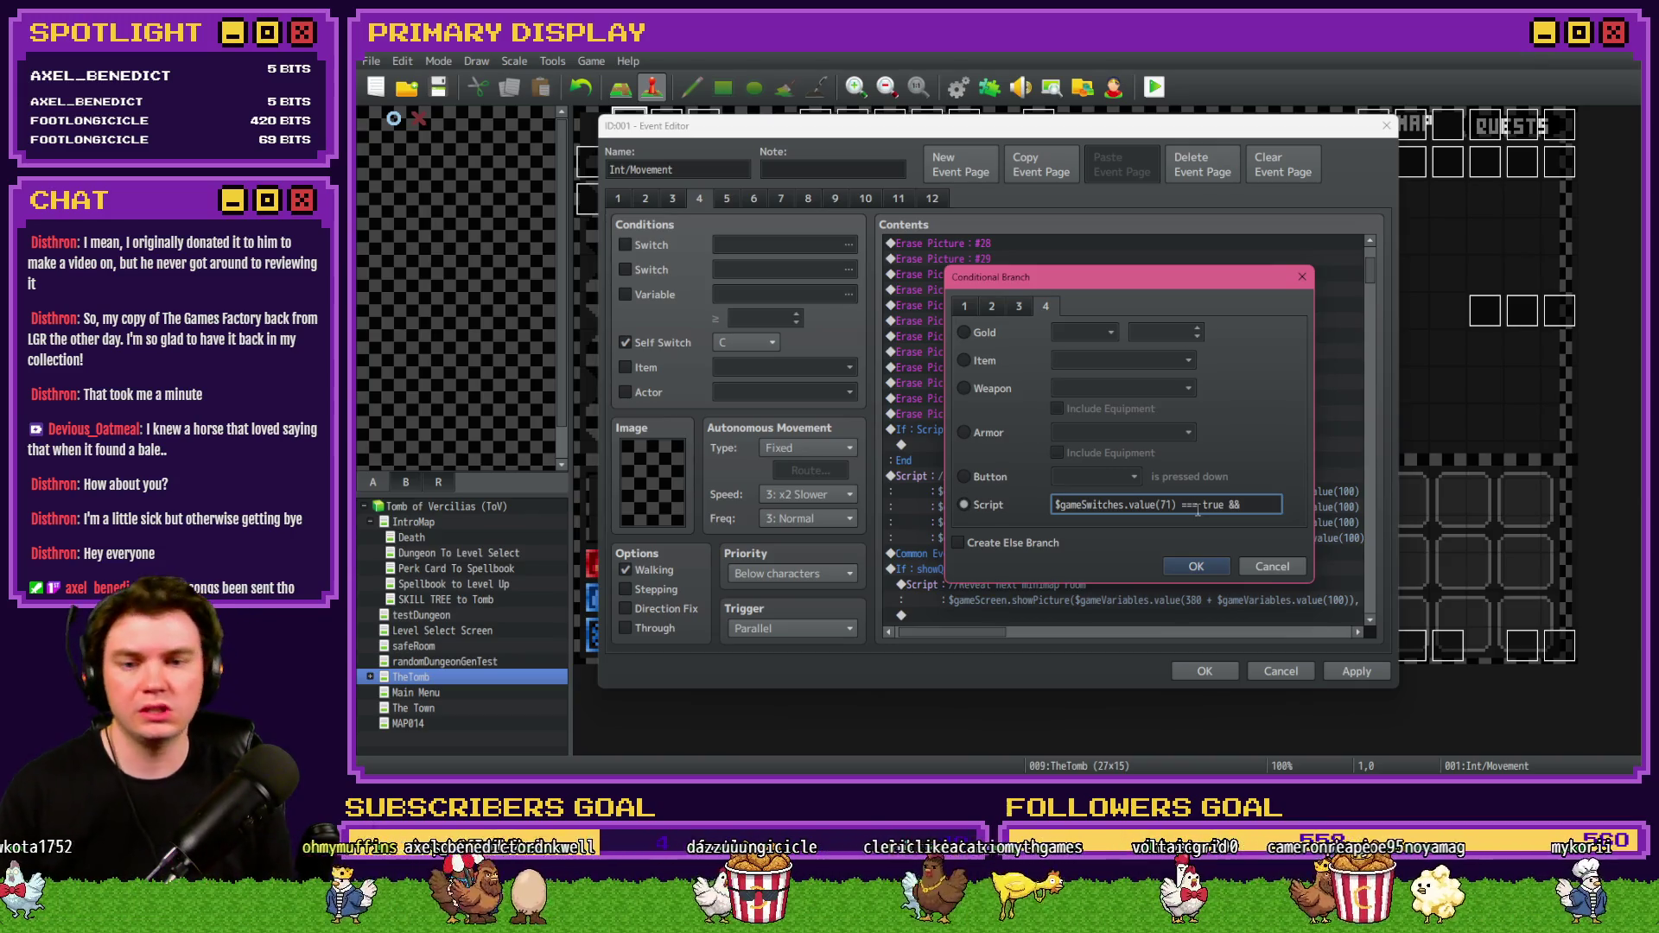
left_click(1197, 567)
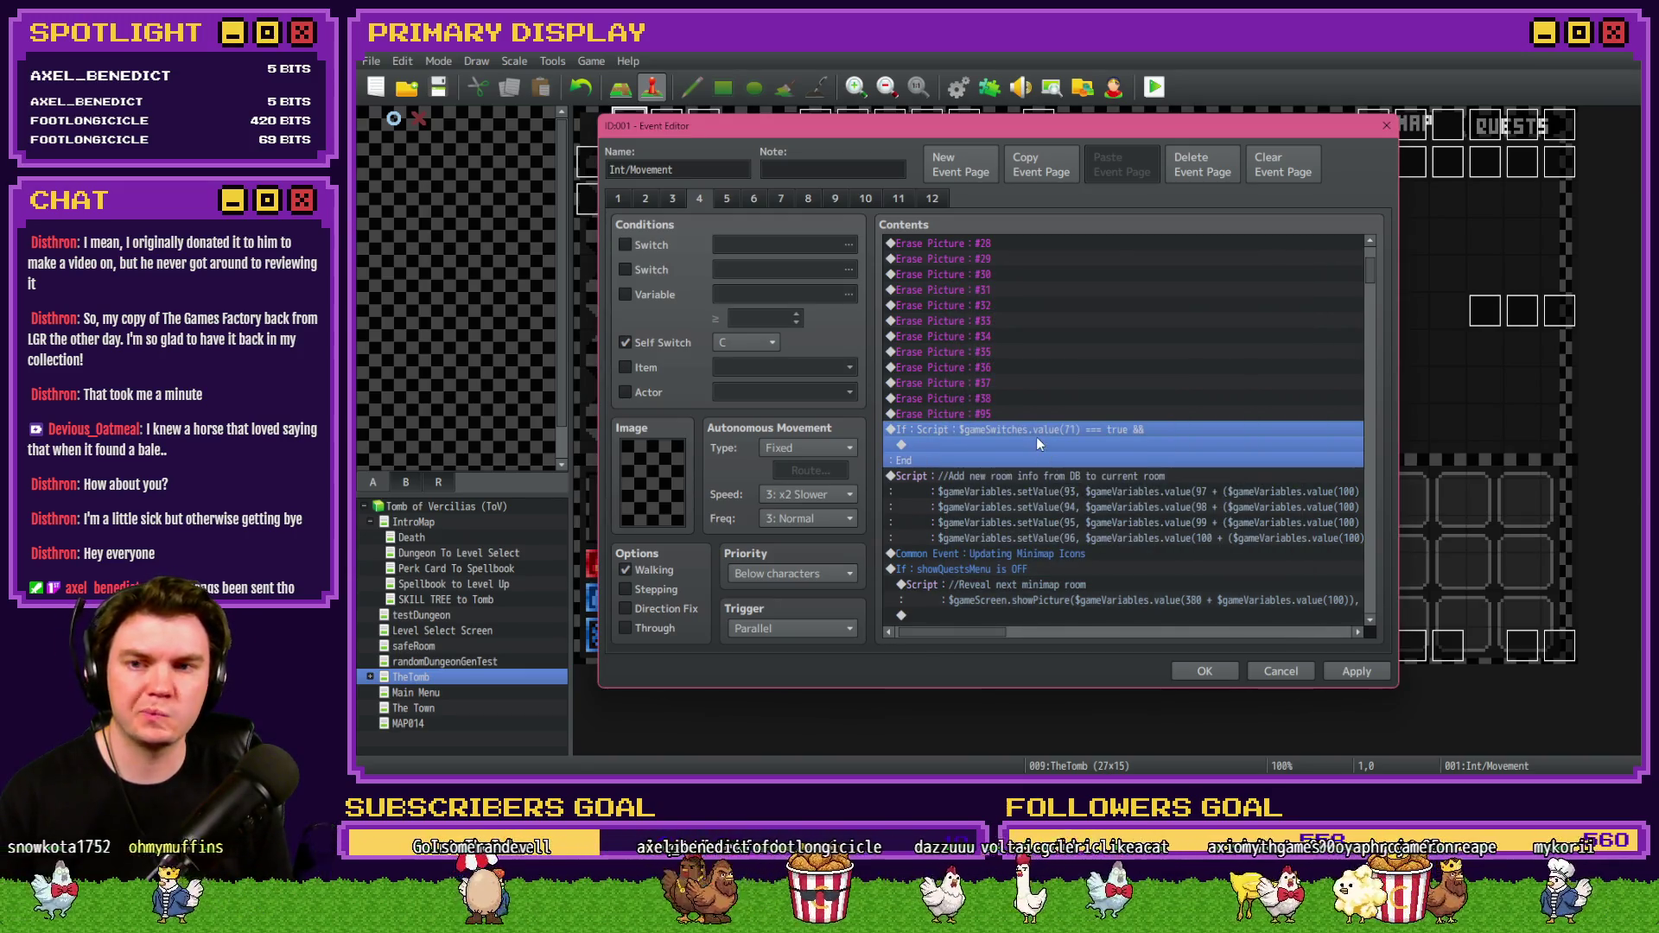
Show page 1 of the Int/Movement event, then switch to the Discord #art channel.
left_click(615, 198)
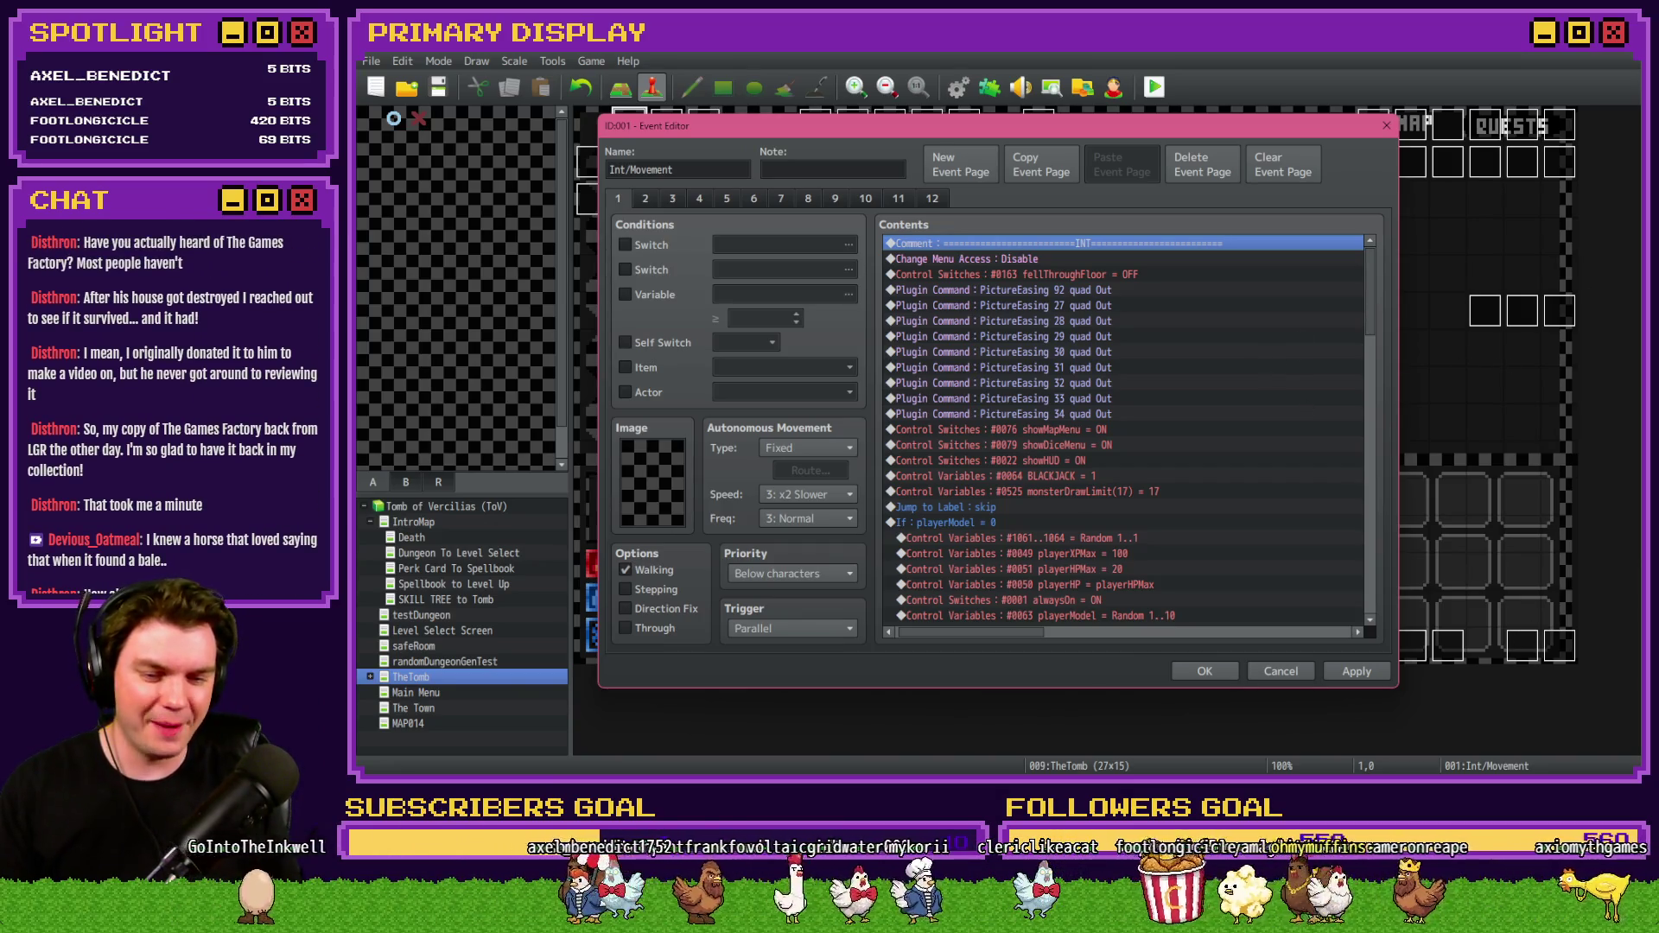
key("alt+Tab")
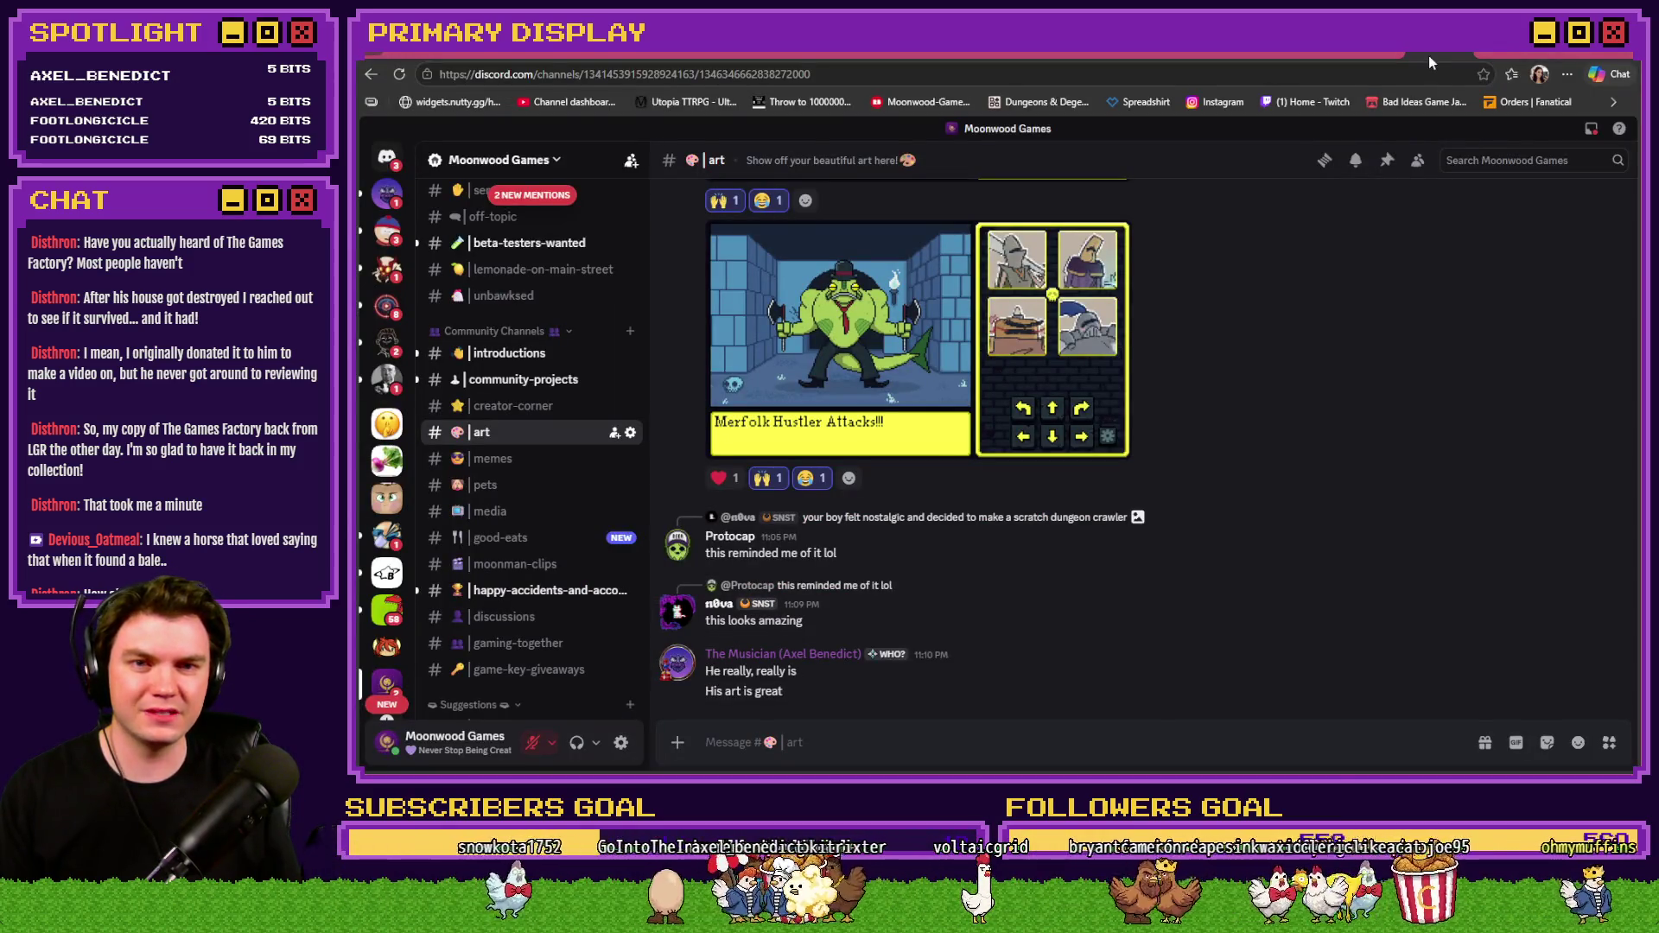
left_click(598, 55)
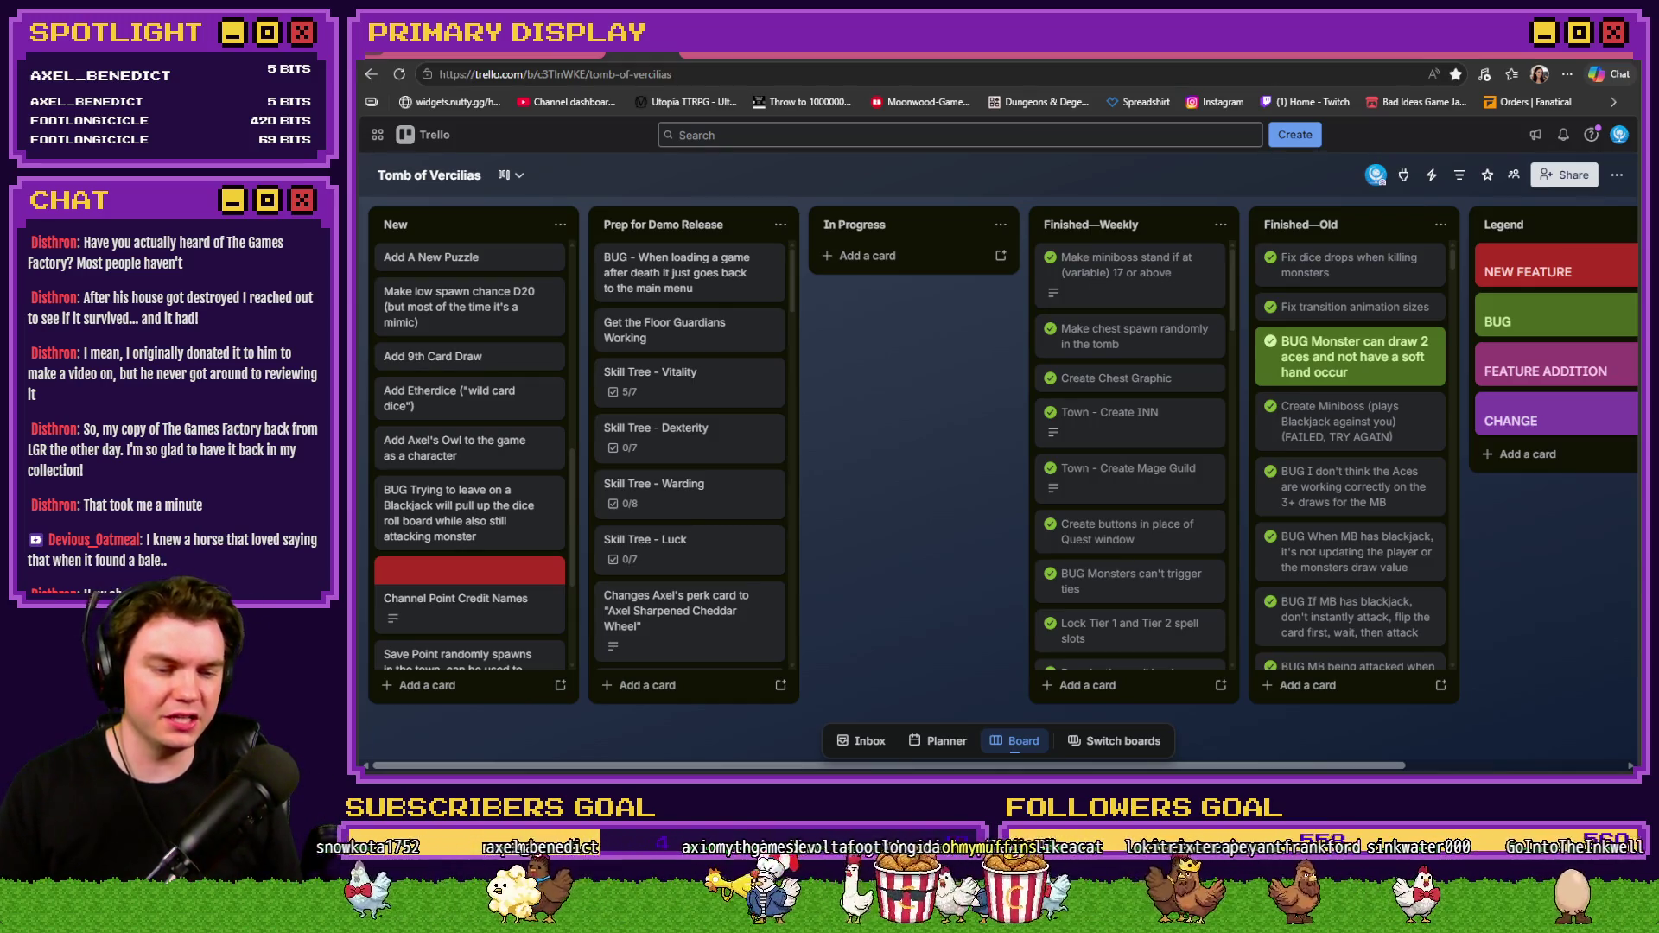
key("alt+Tab")
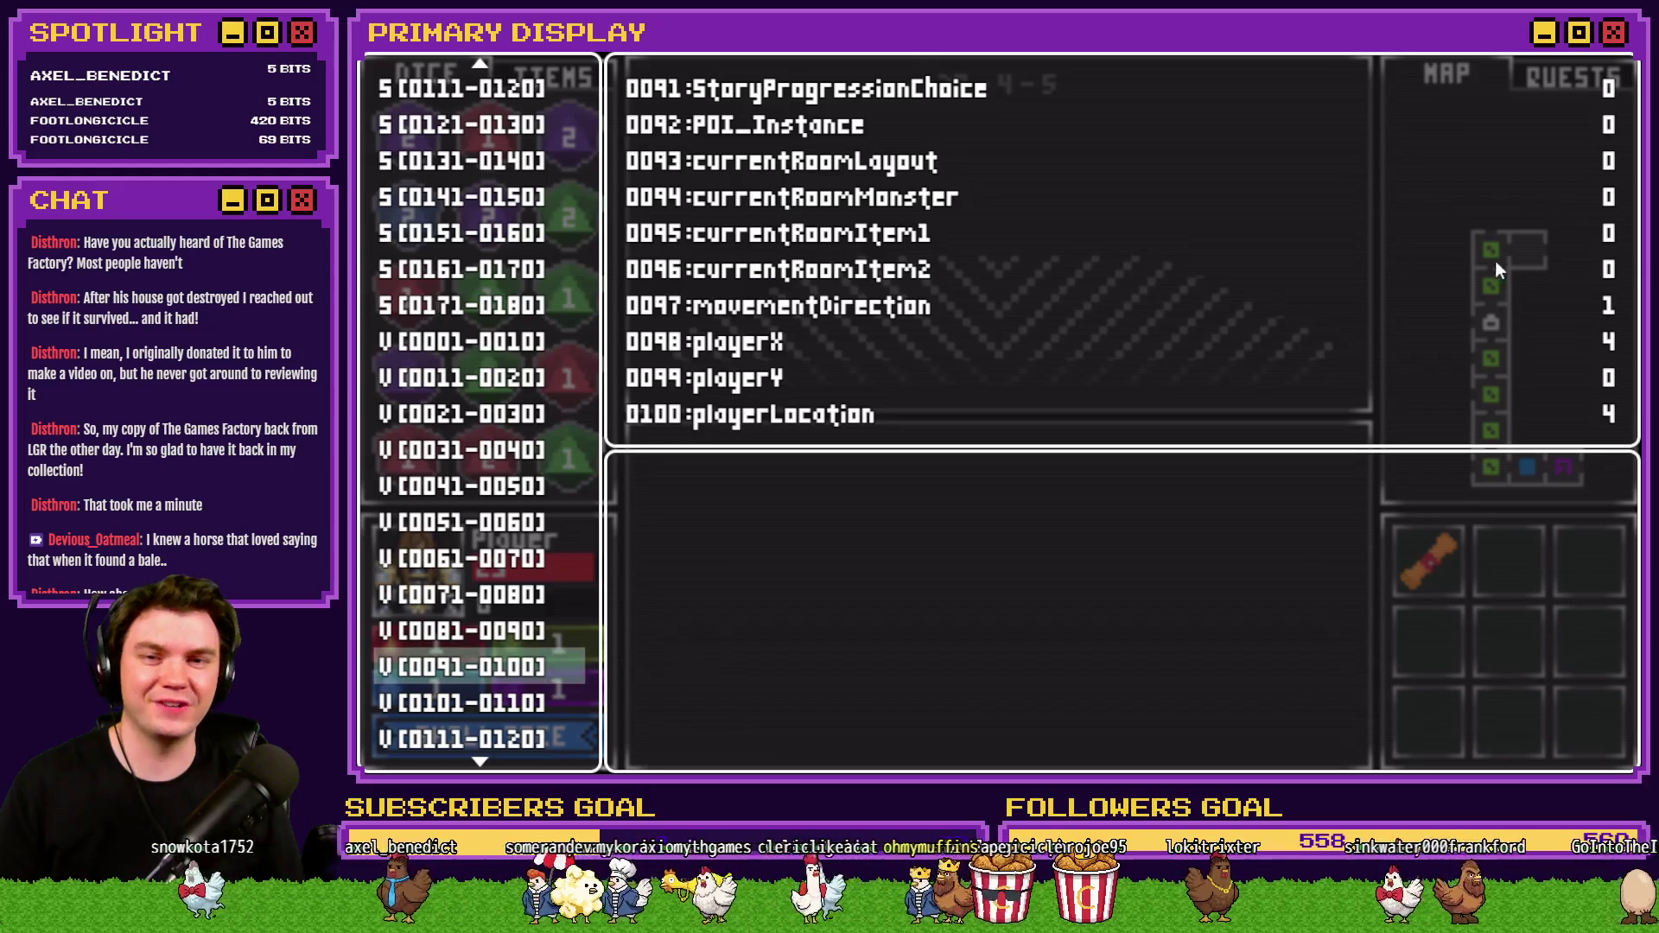
key("alt+Tab")
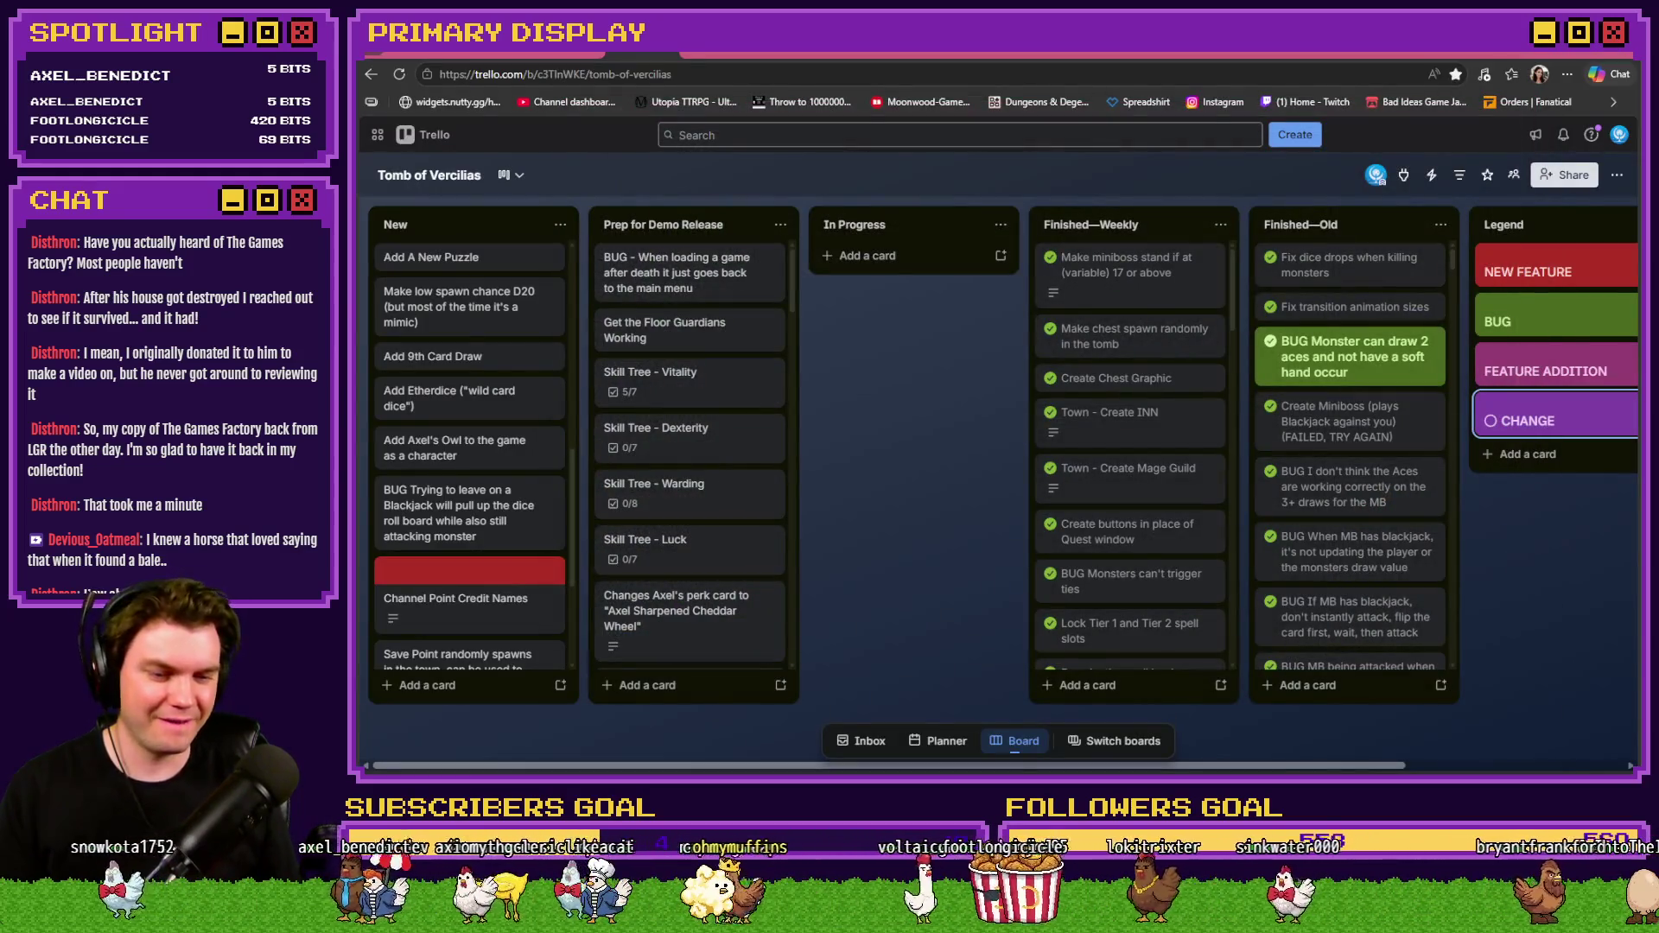
key("alt+Tab")
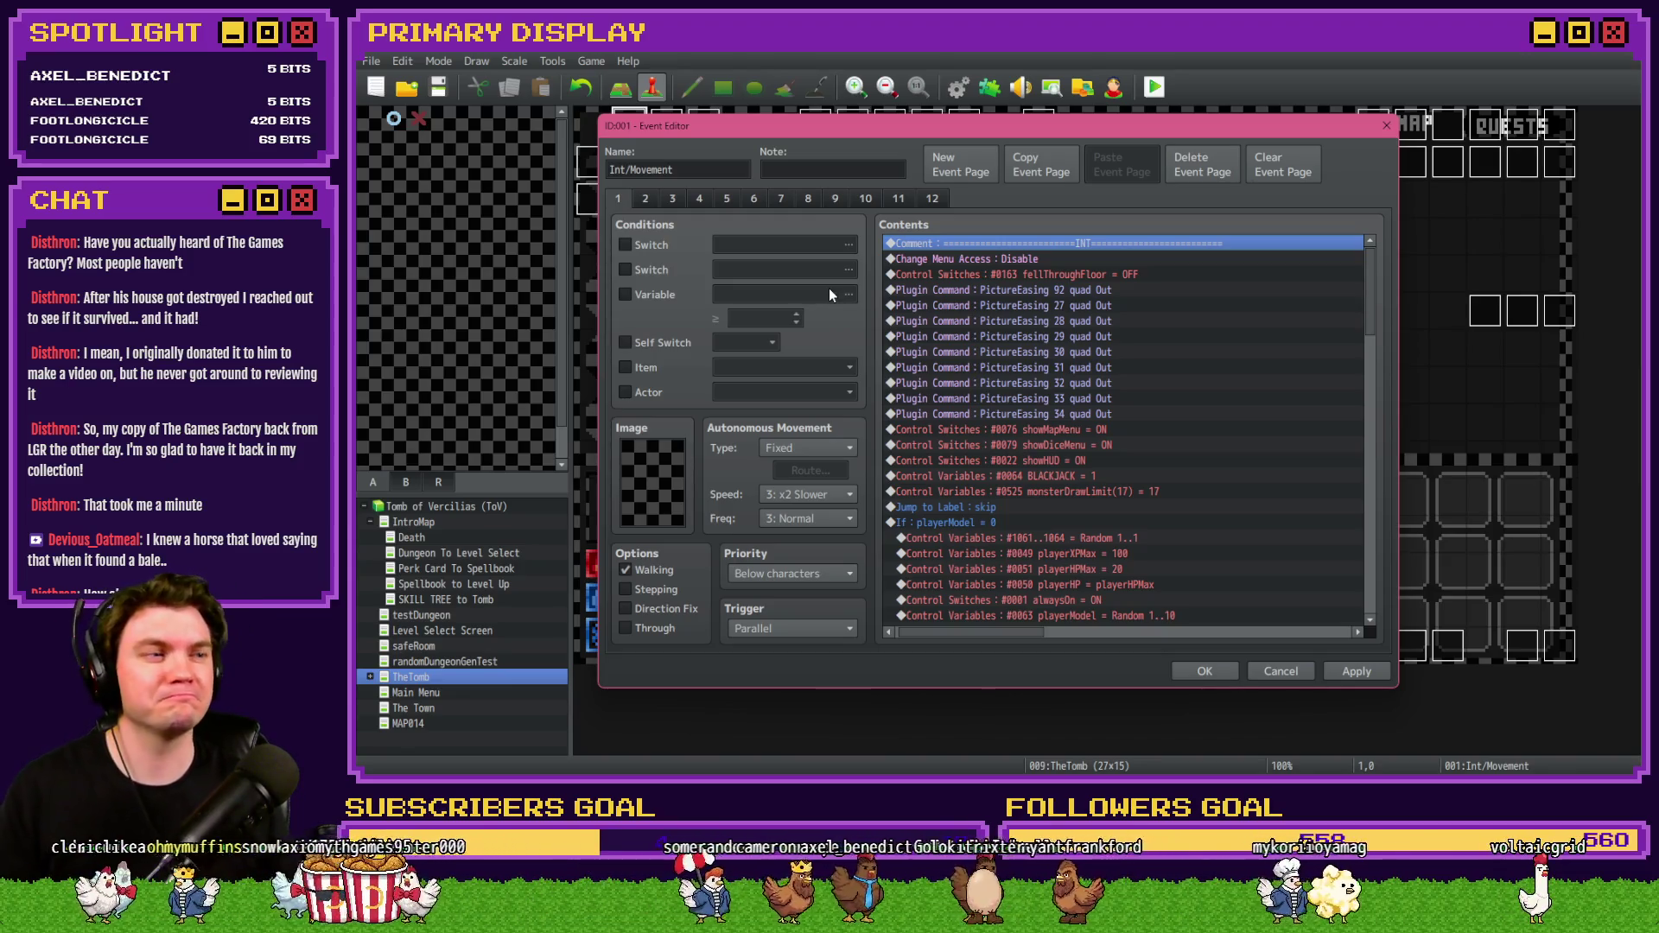
Show page 2 of the Int/Movement event with its MOVE script checks.
left_click(649, 200)
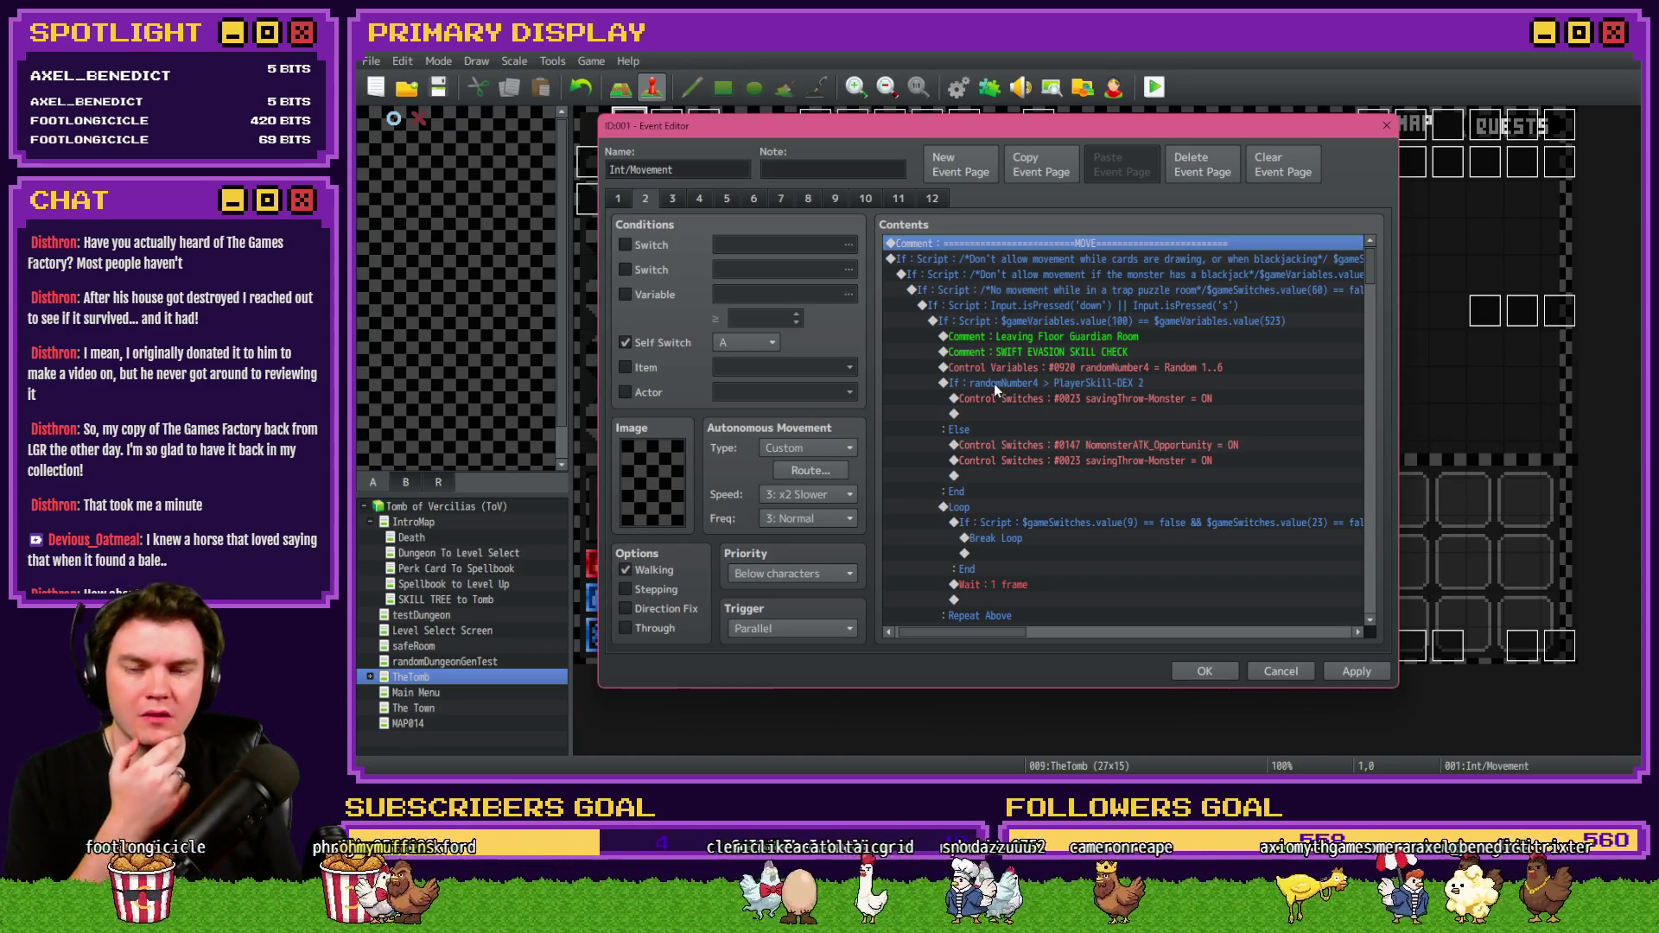
scroll(994, 383, "down", 3)
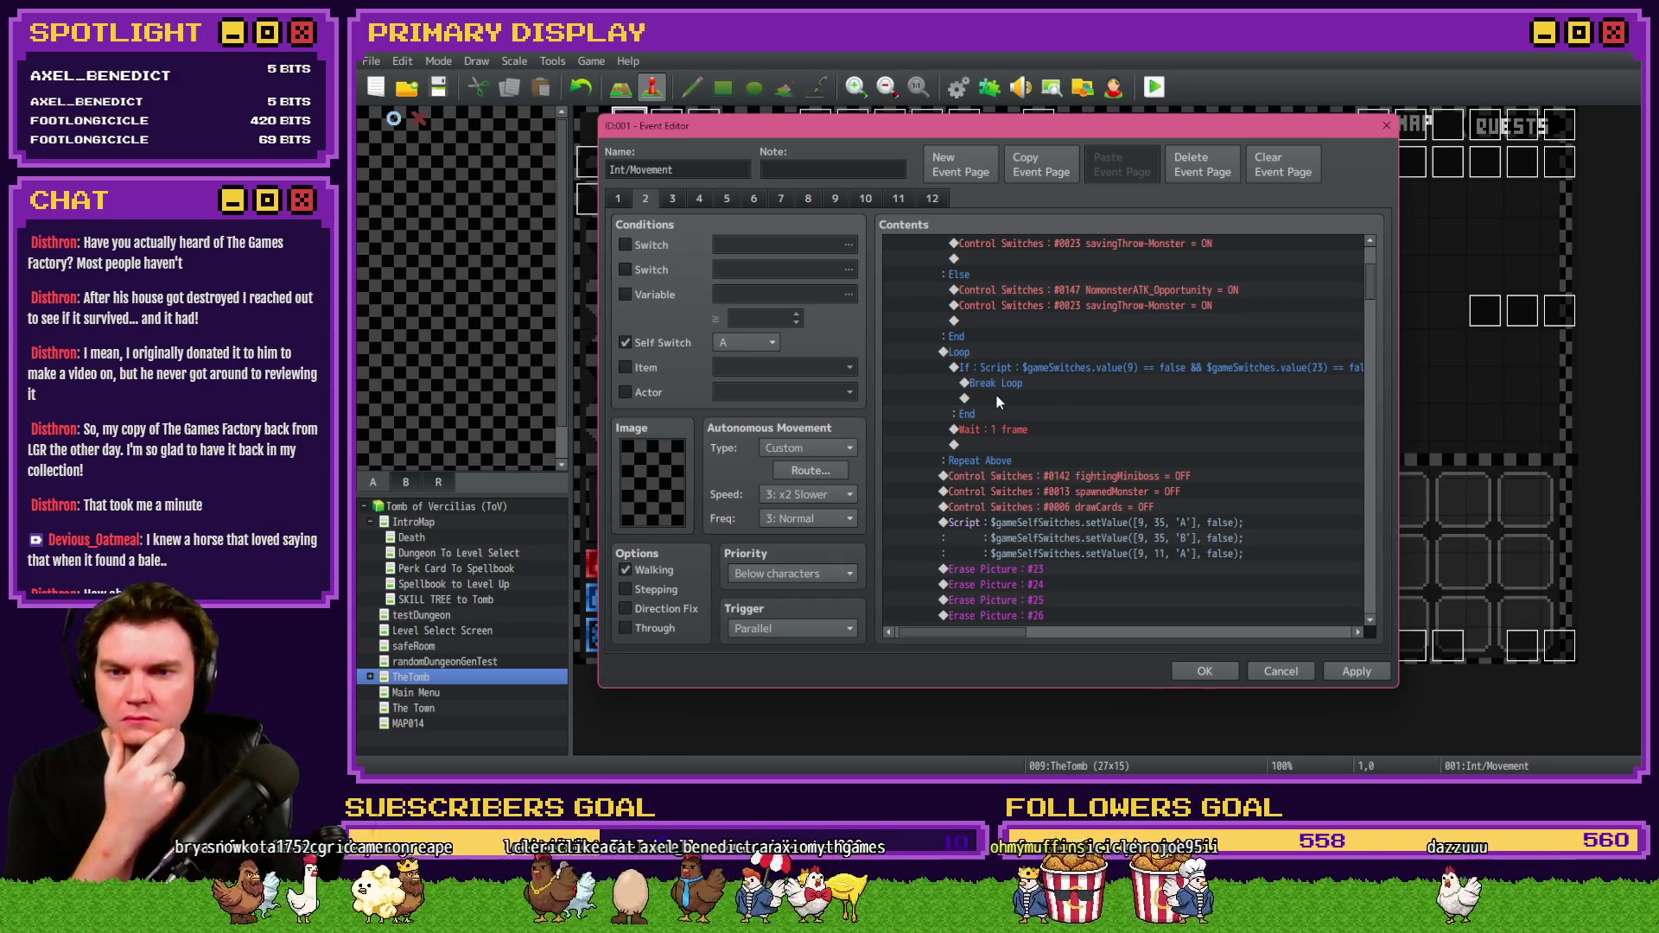
scroll(999, 401, "down", 2)
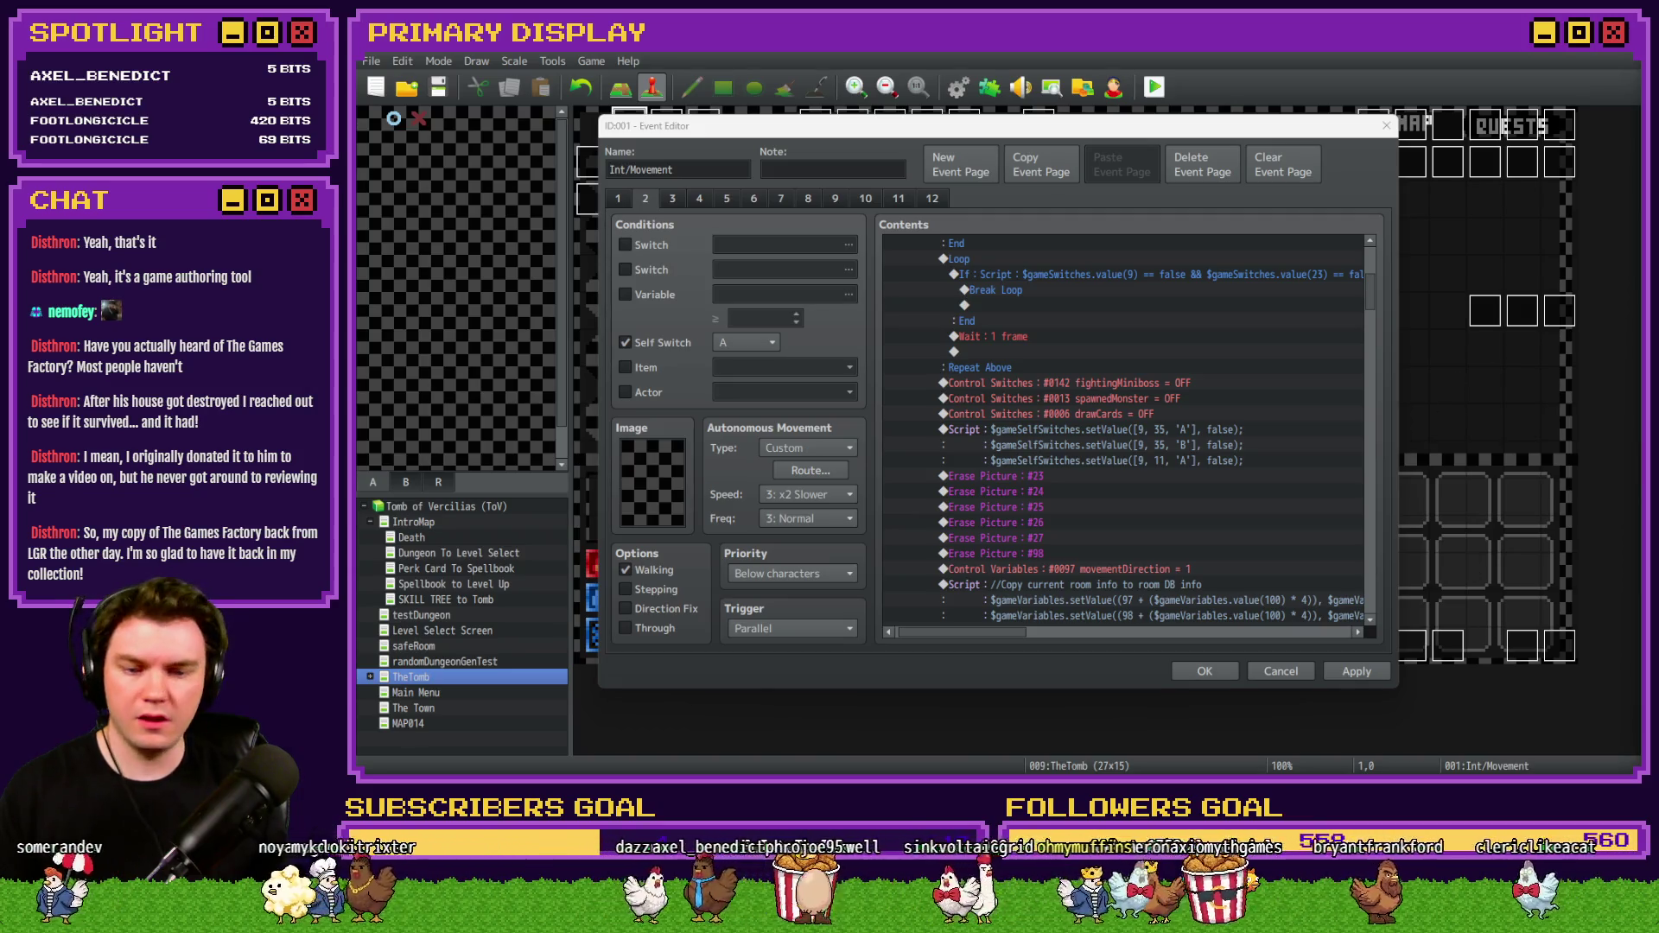
key("alt+Tab")
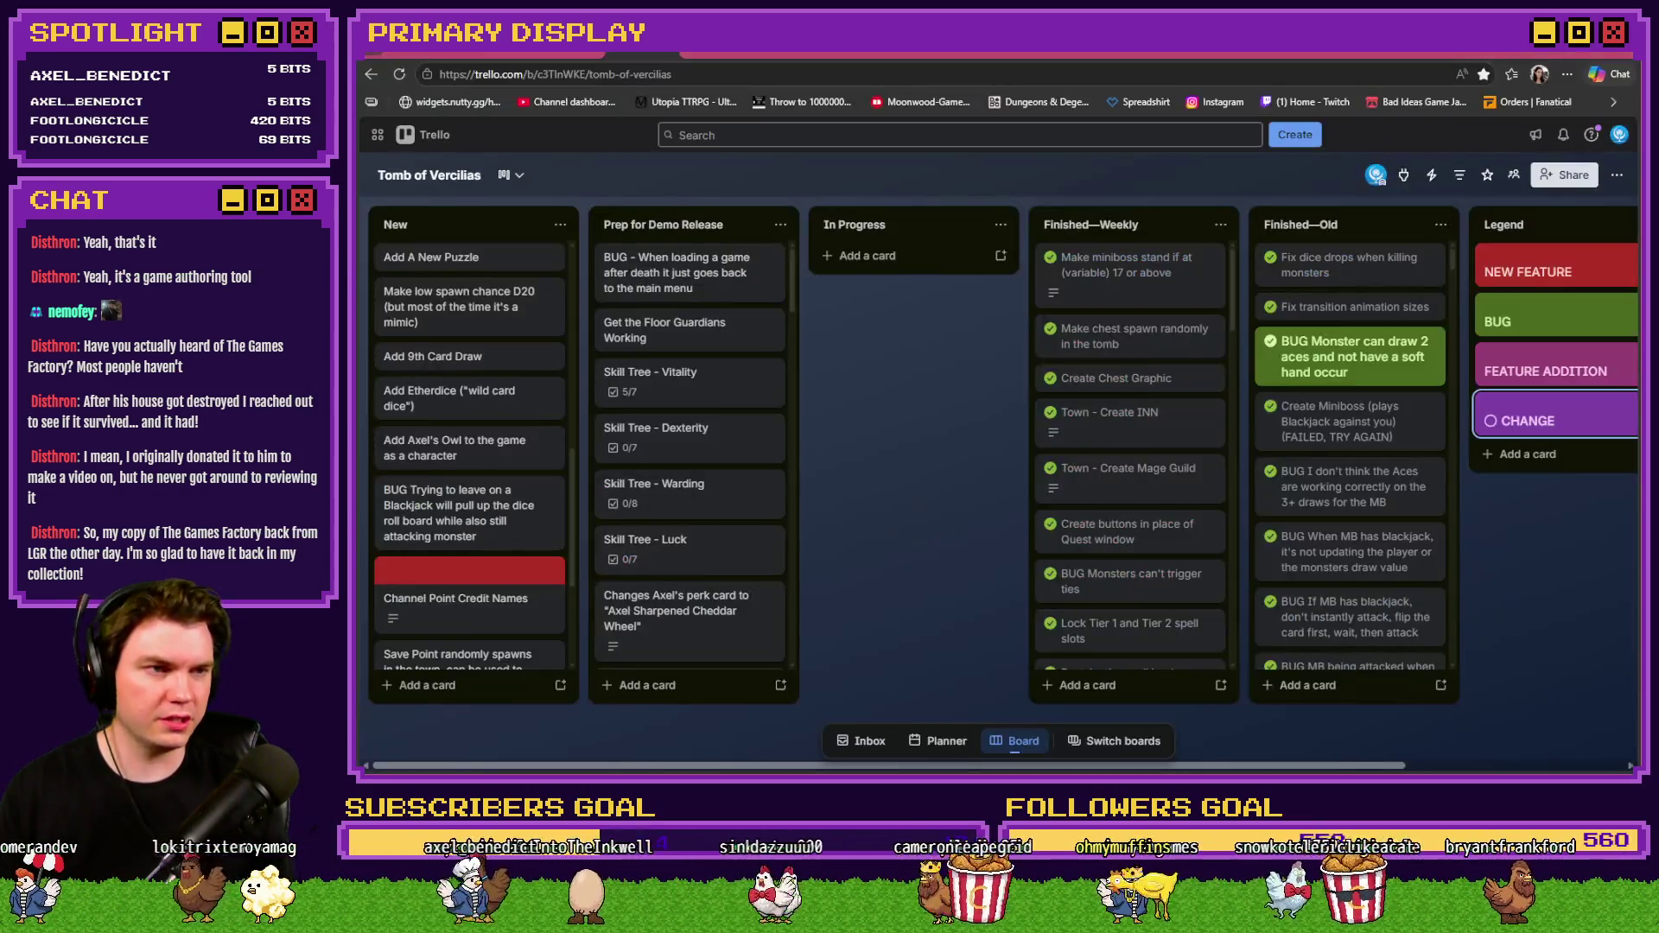
key("alt+Tab")
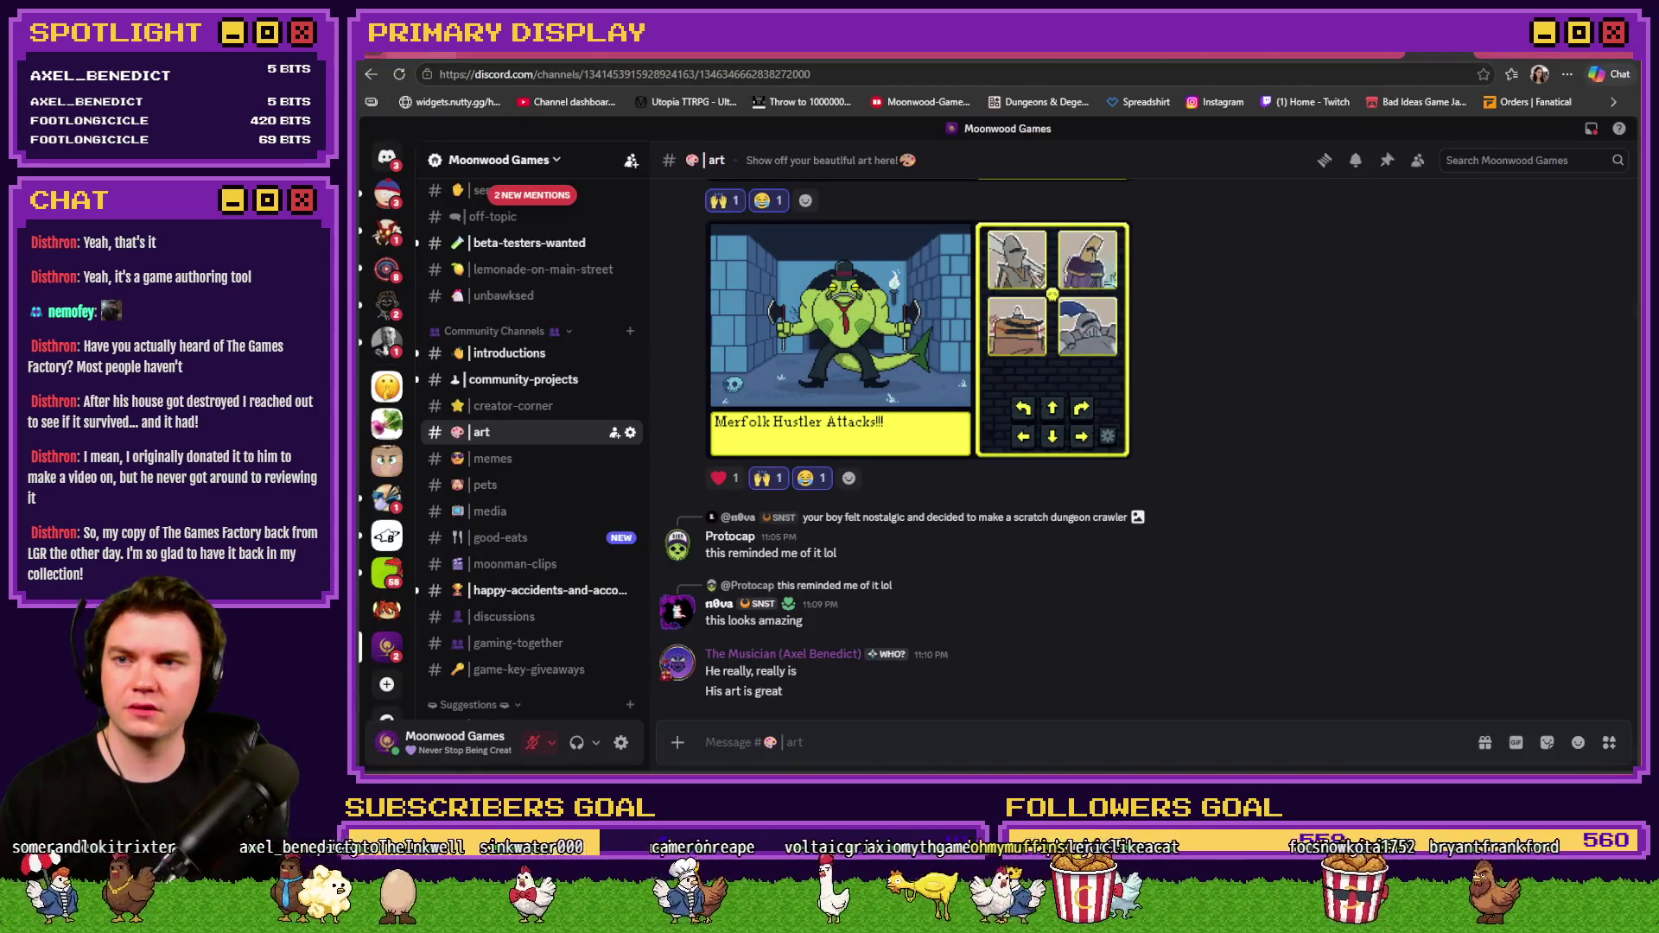
key("alt+Tab")
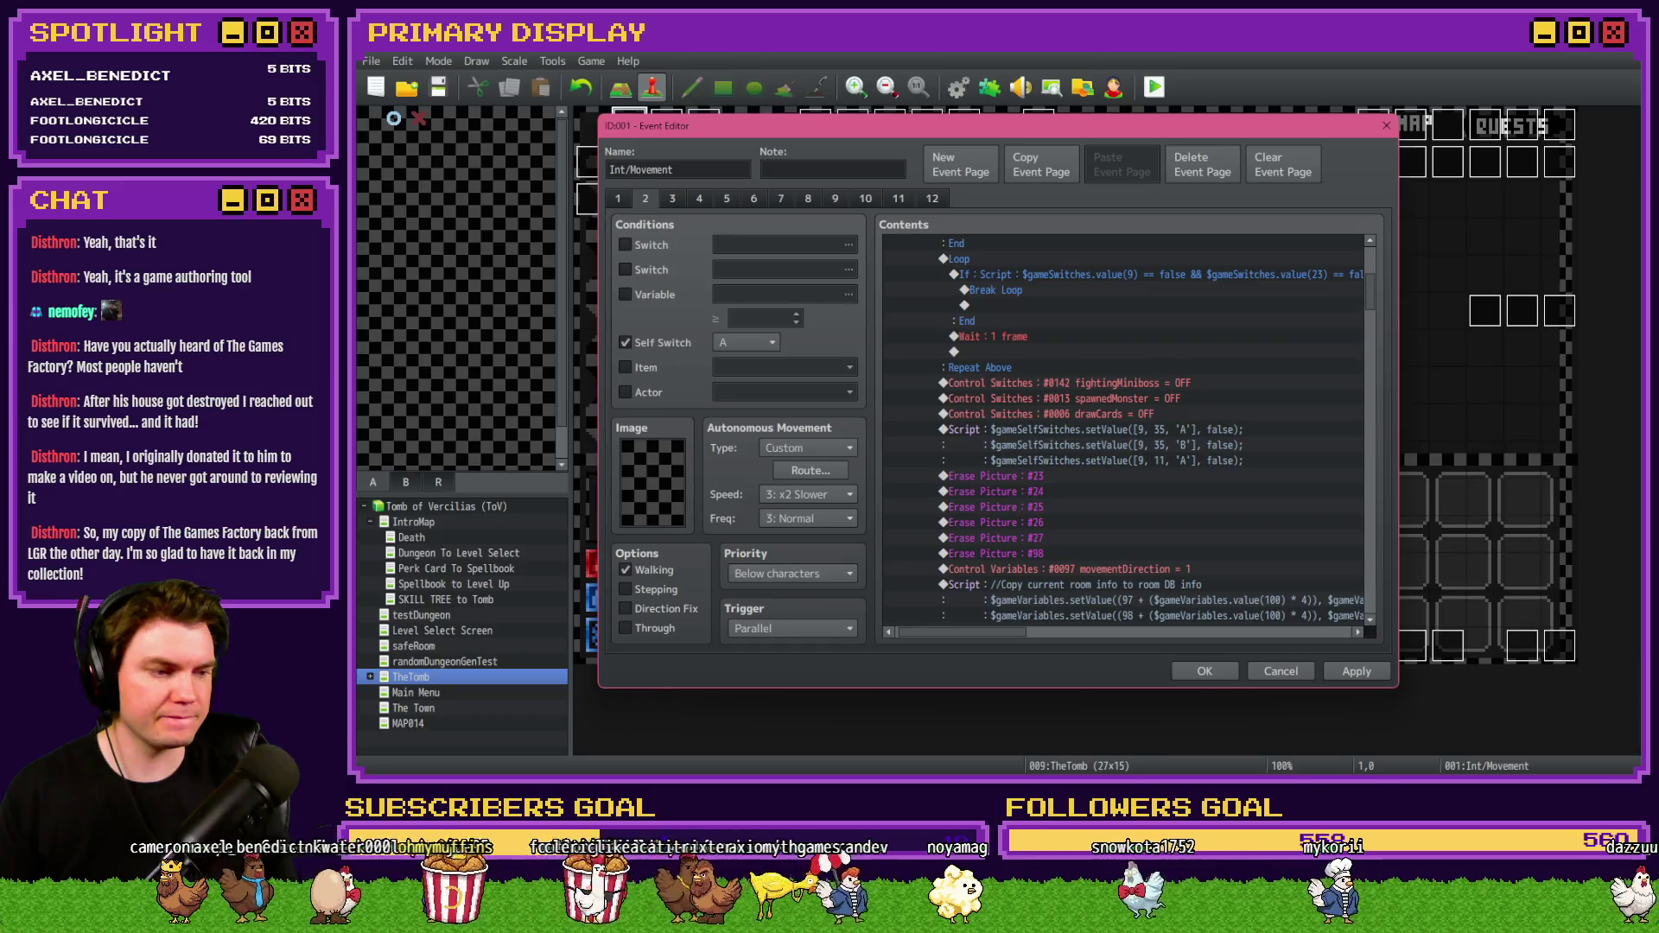
scroll(1085, 474, "up", 5)
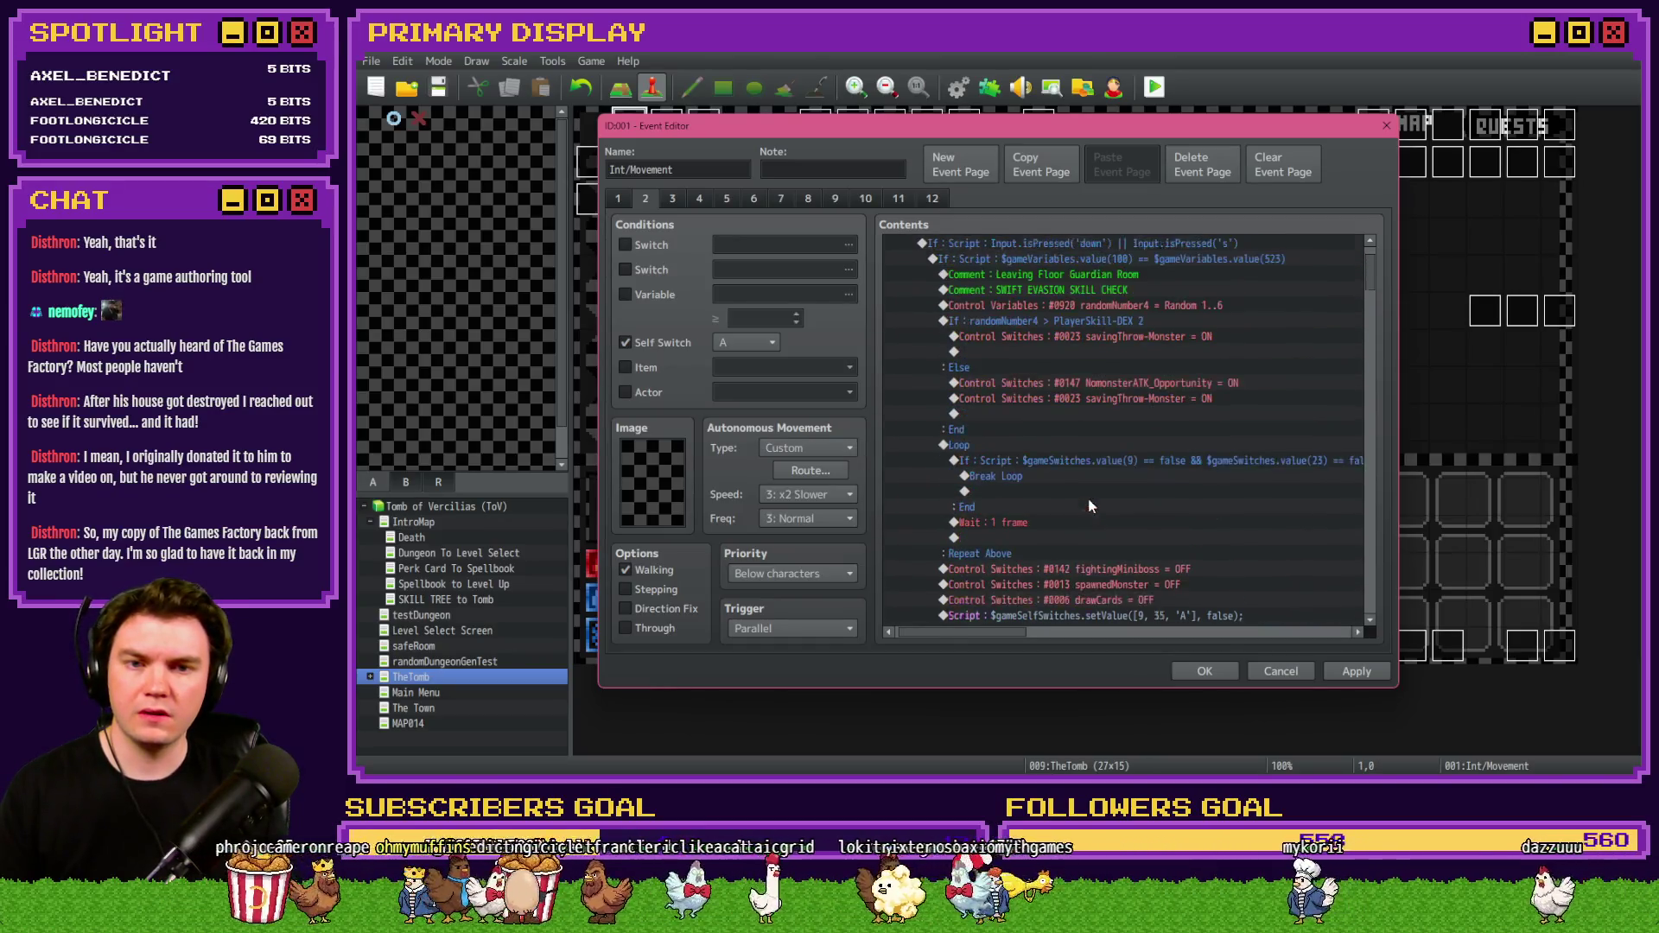
scroll(1088, 516, "down", 2)
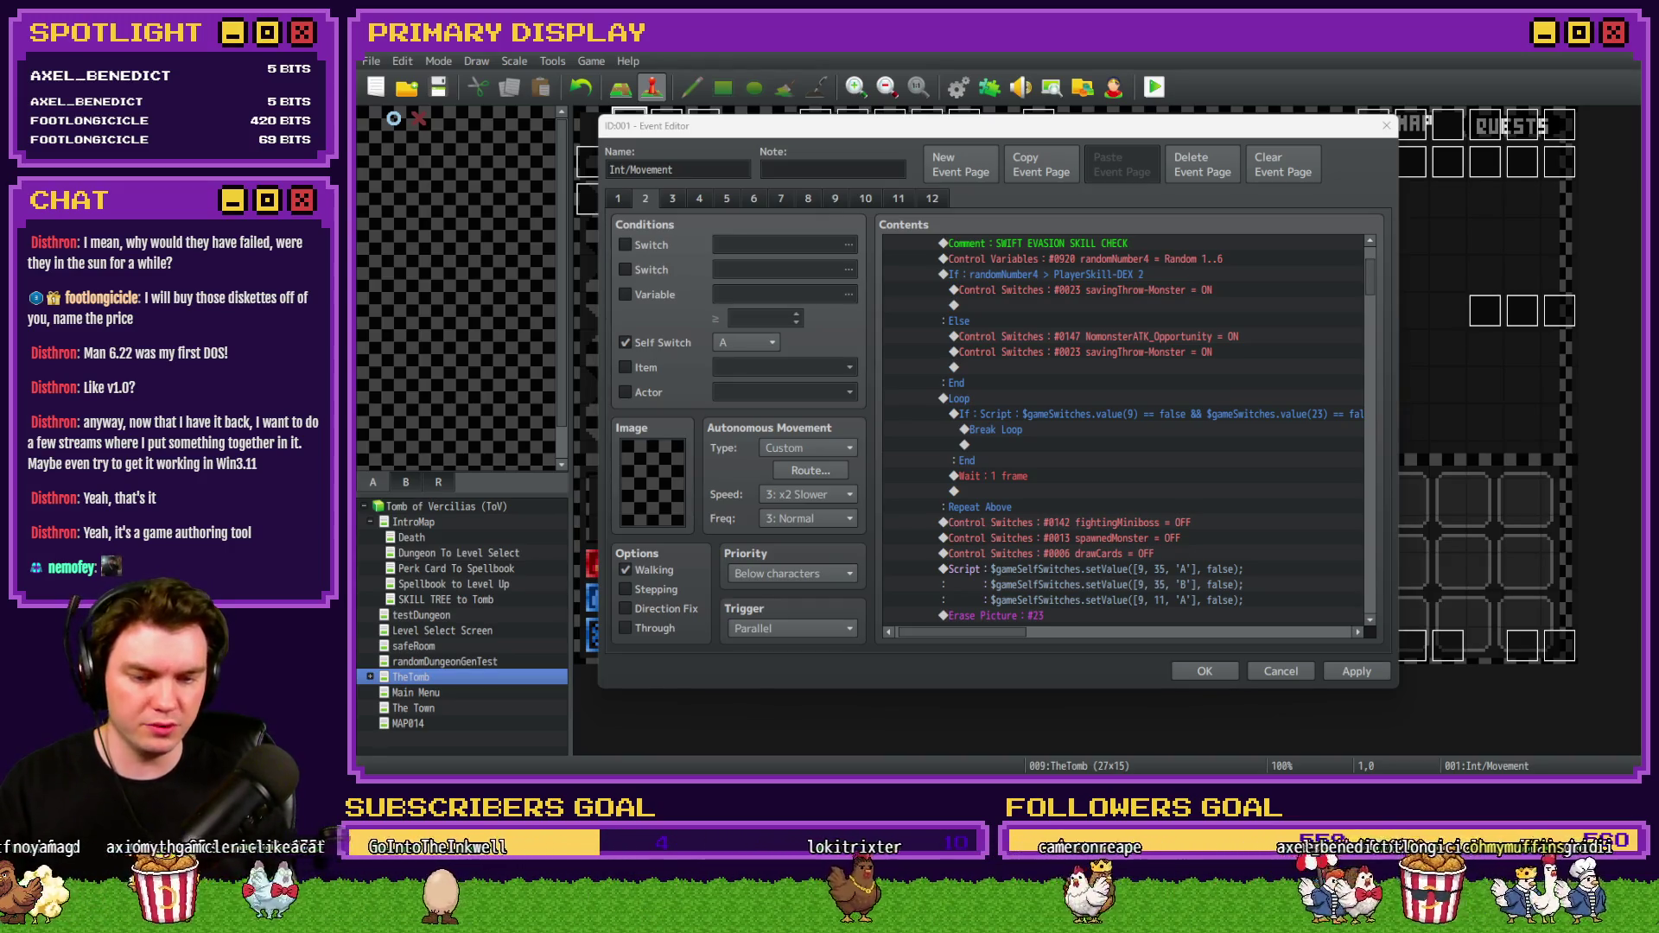
key("alt+Tab")
Search Google for 'Radio Shack TRS-80 Model III' in a new tab.
key("ctrl+t")
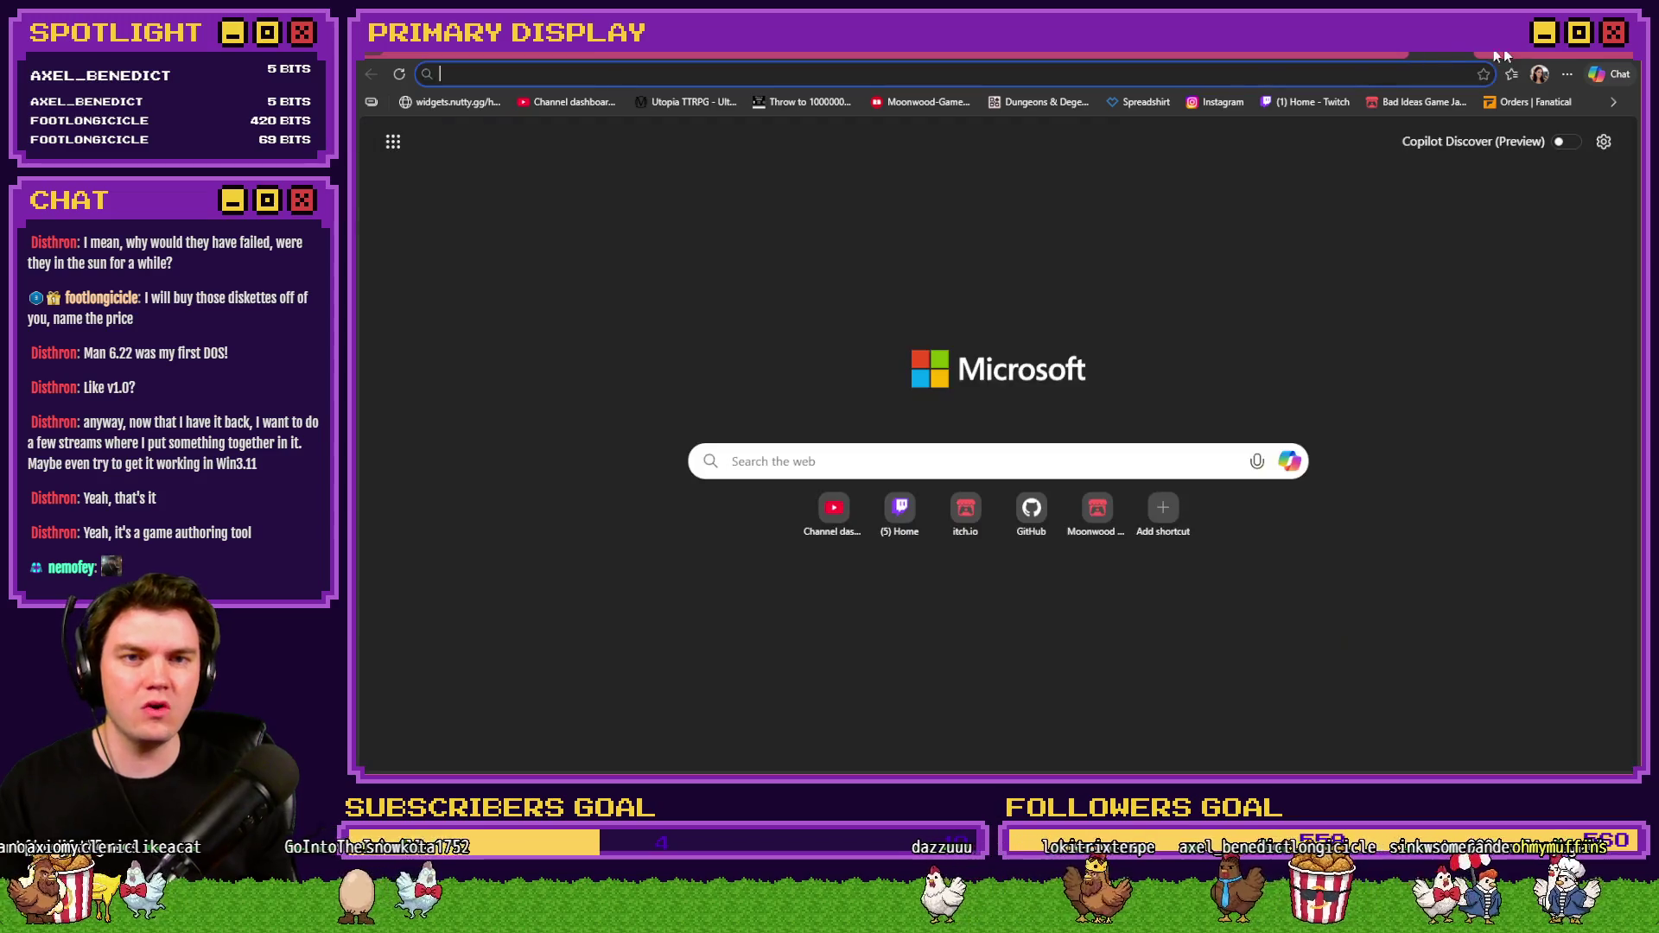
type("Radio Shack TRS-80 Model III")
key("Return")
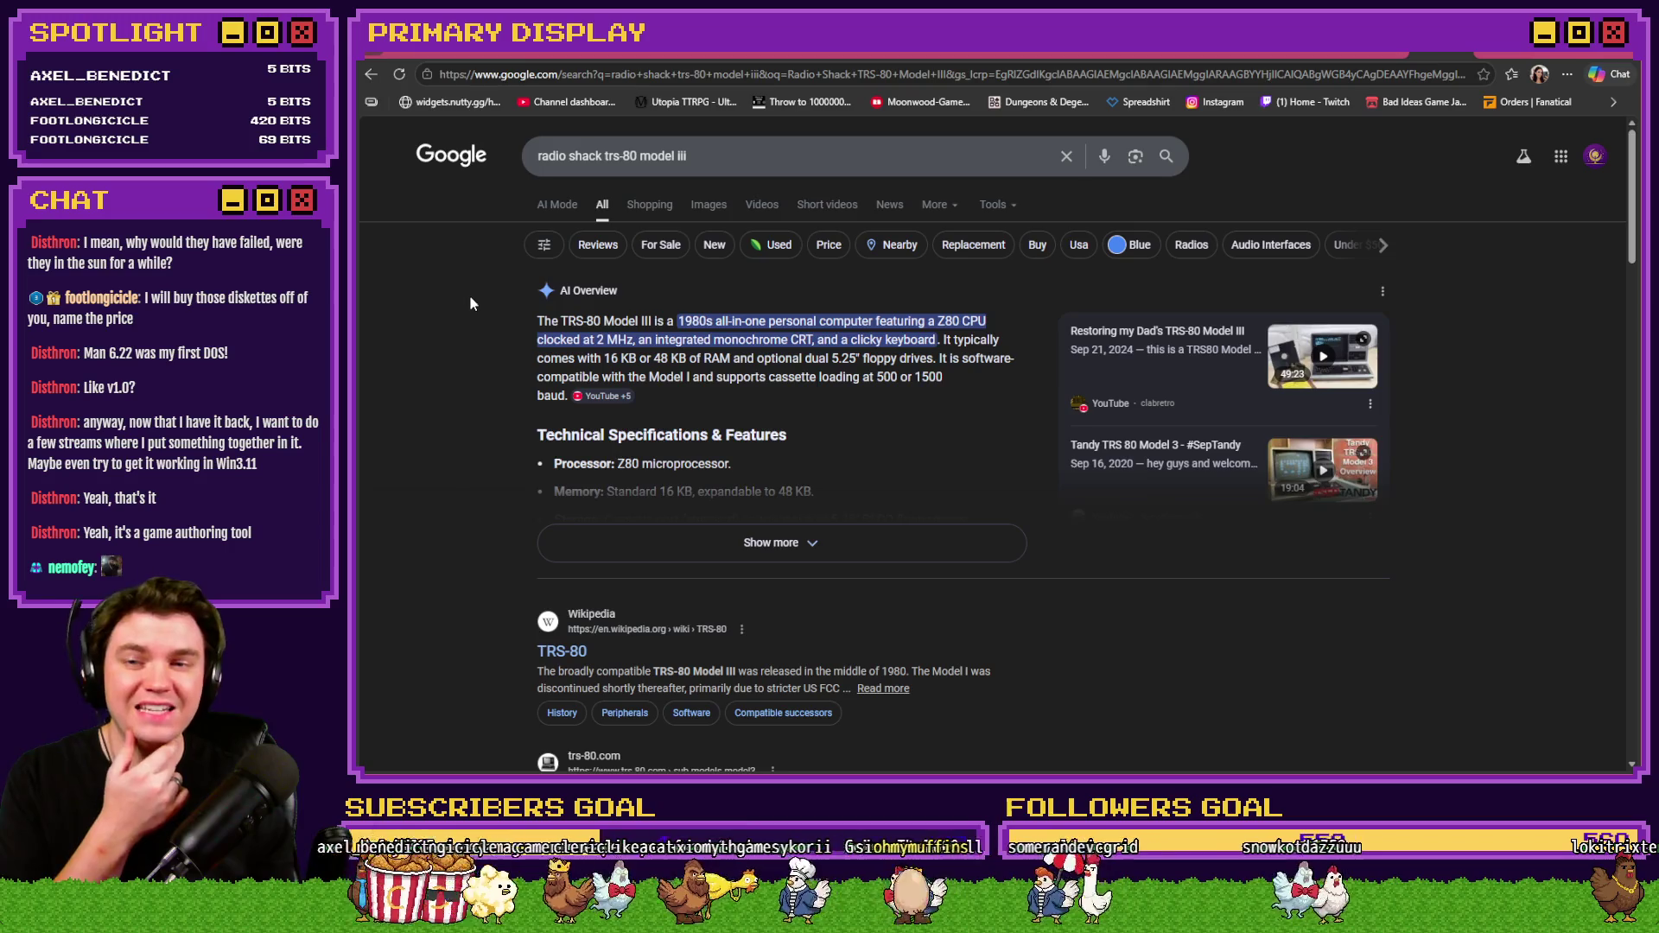
left_click(709, 205)
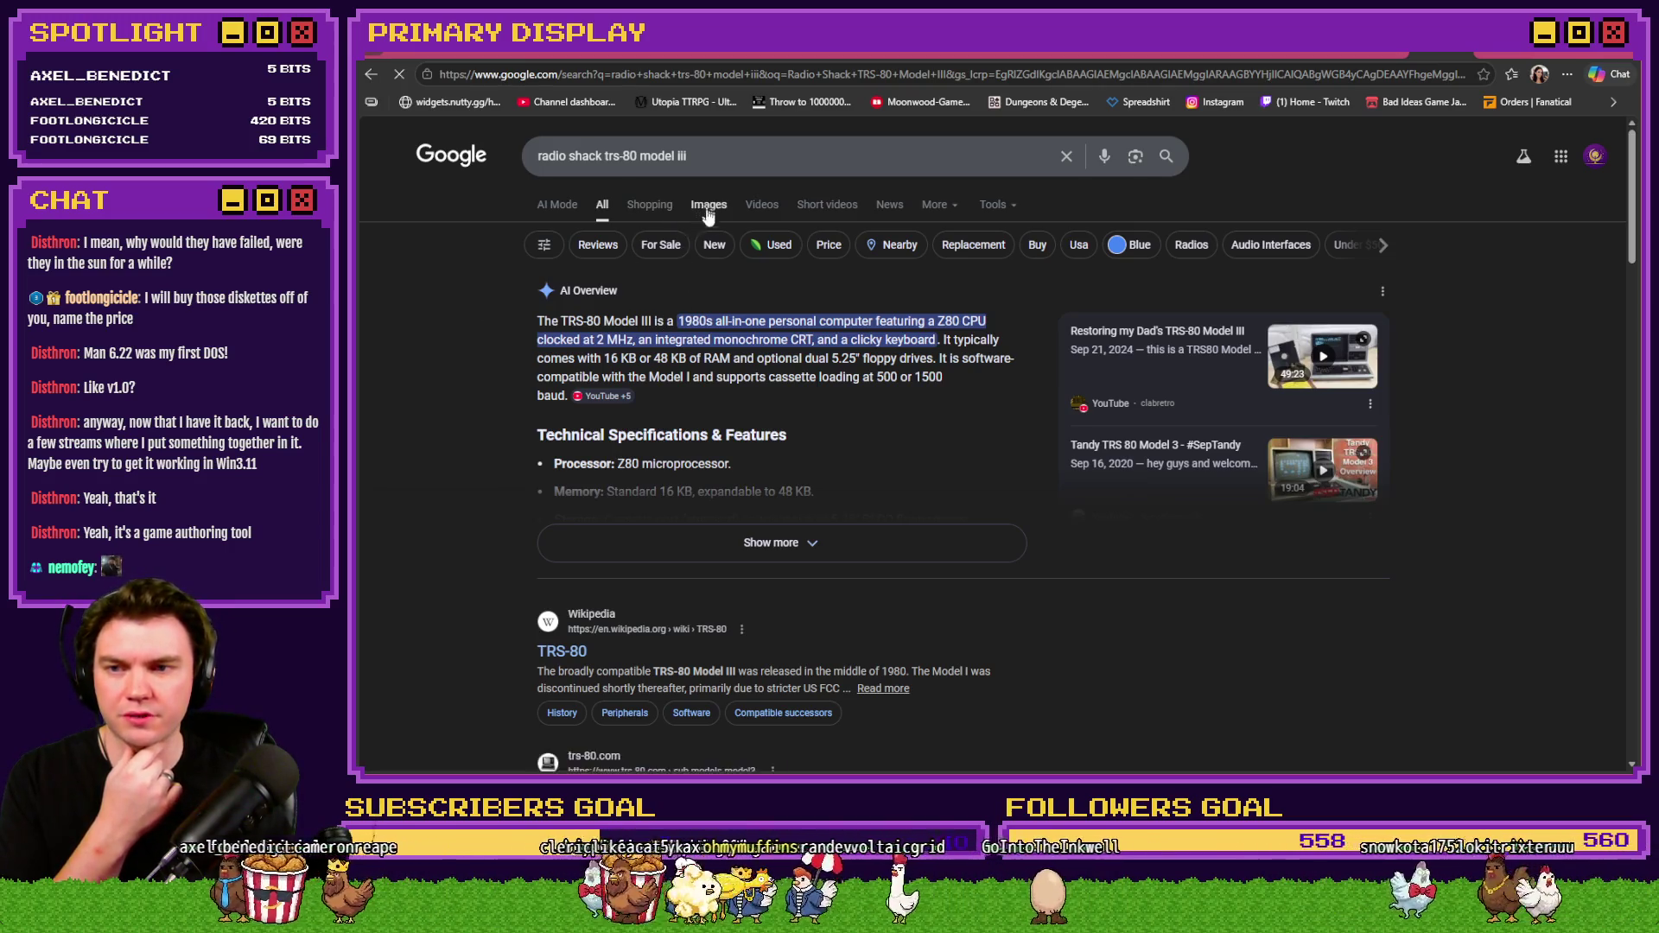
Preview the Home Computer Museum's TRS-80 Model III photo from the image results.
left_click(691, 379)
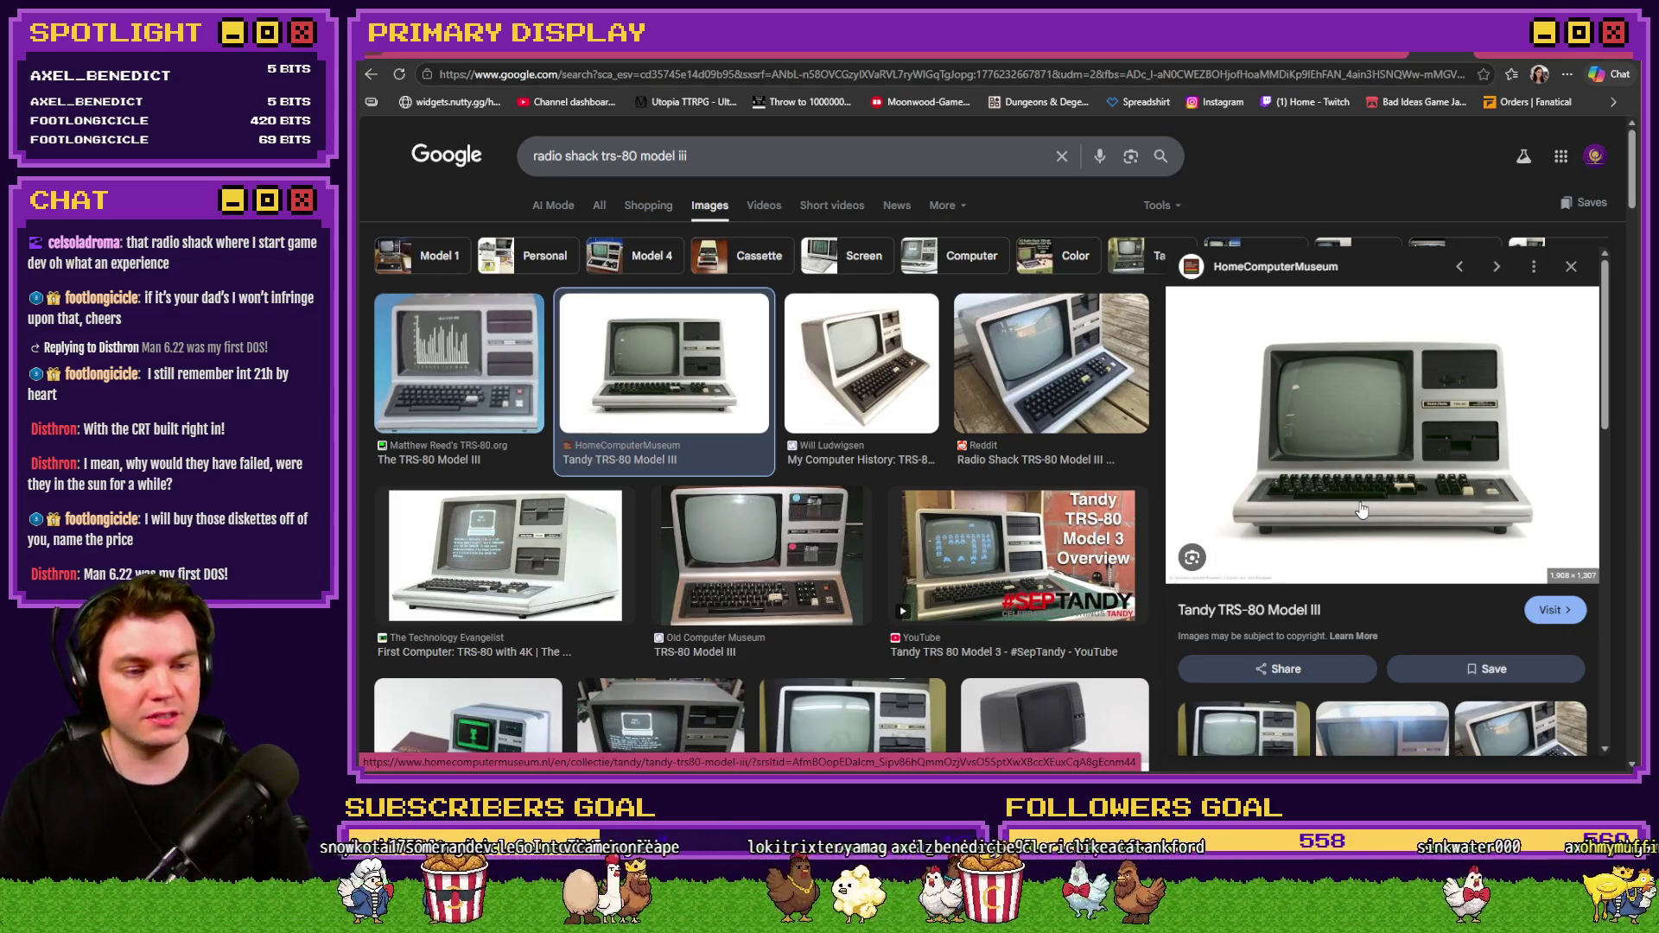
Visit the museum's TRS-80 Model III page, zoom into its photo, then return to Google Images.
left_click(1393, 430)
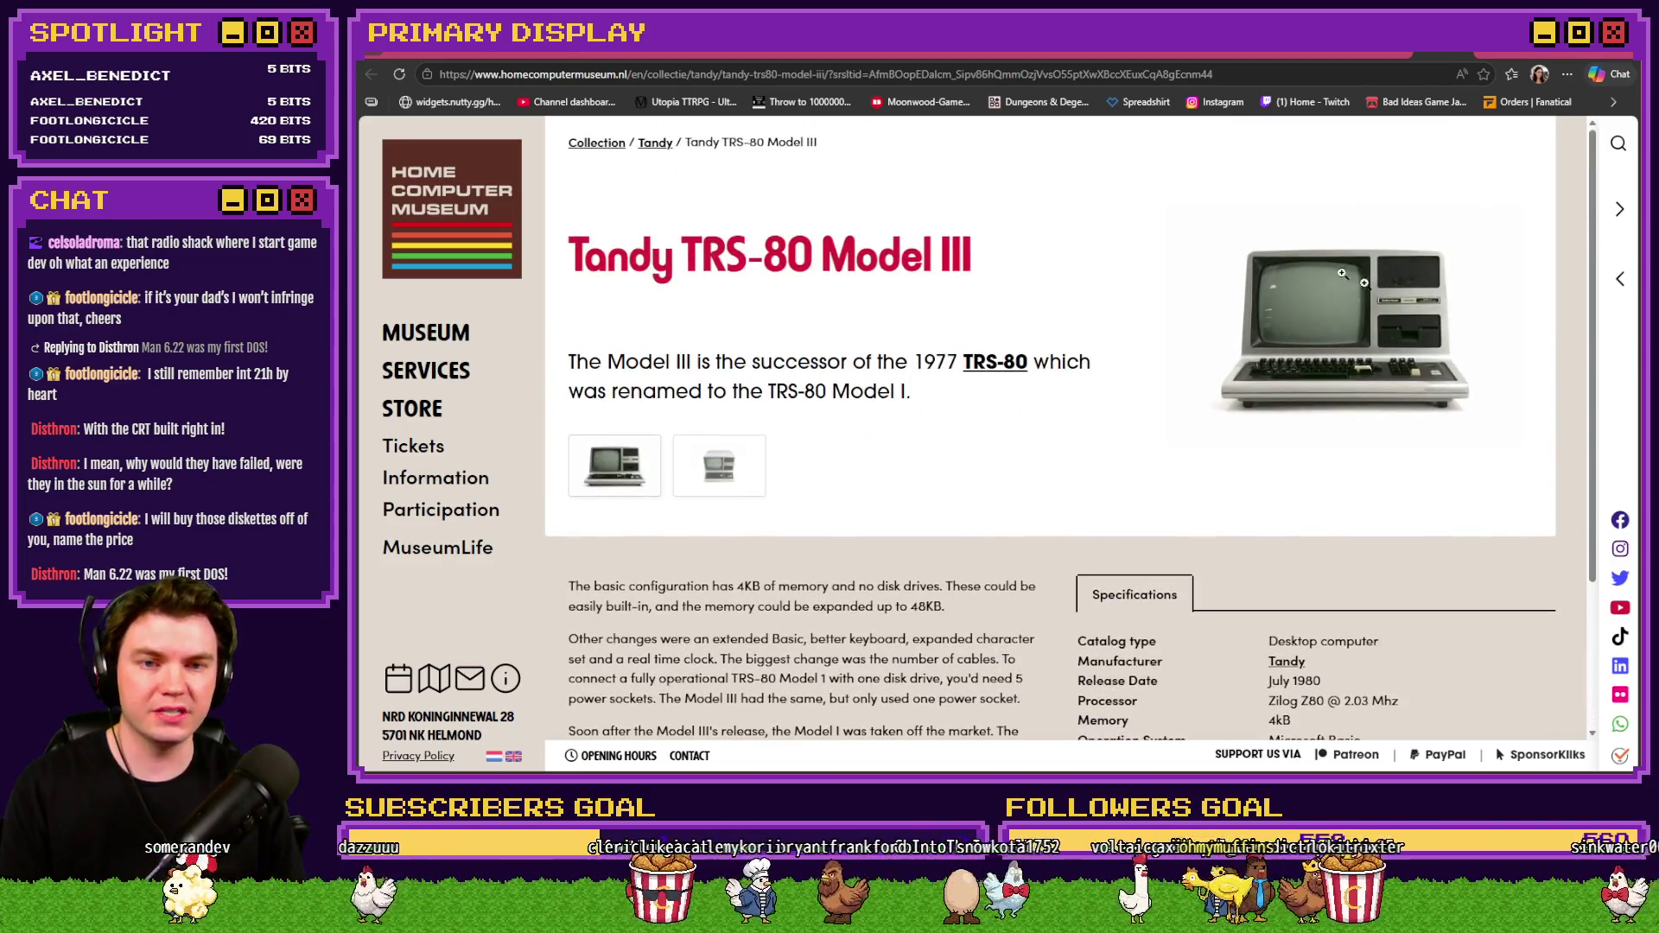
left_click(1361, 307)
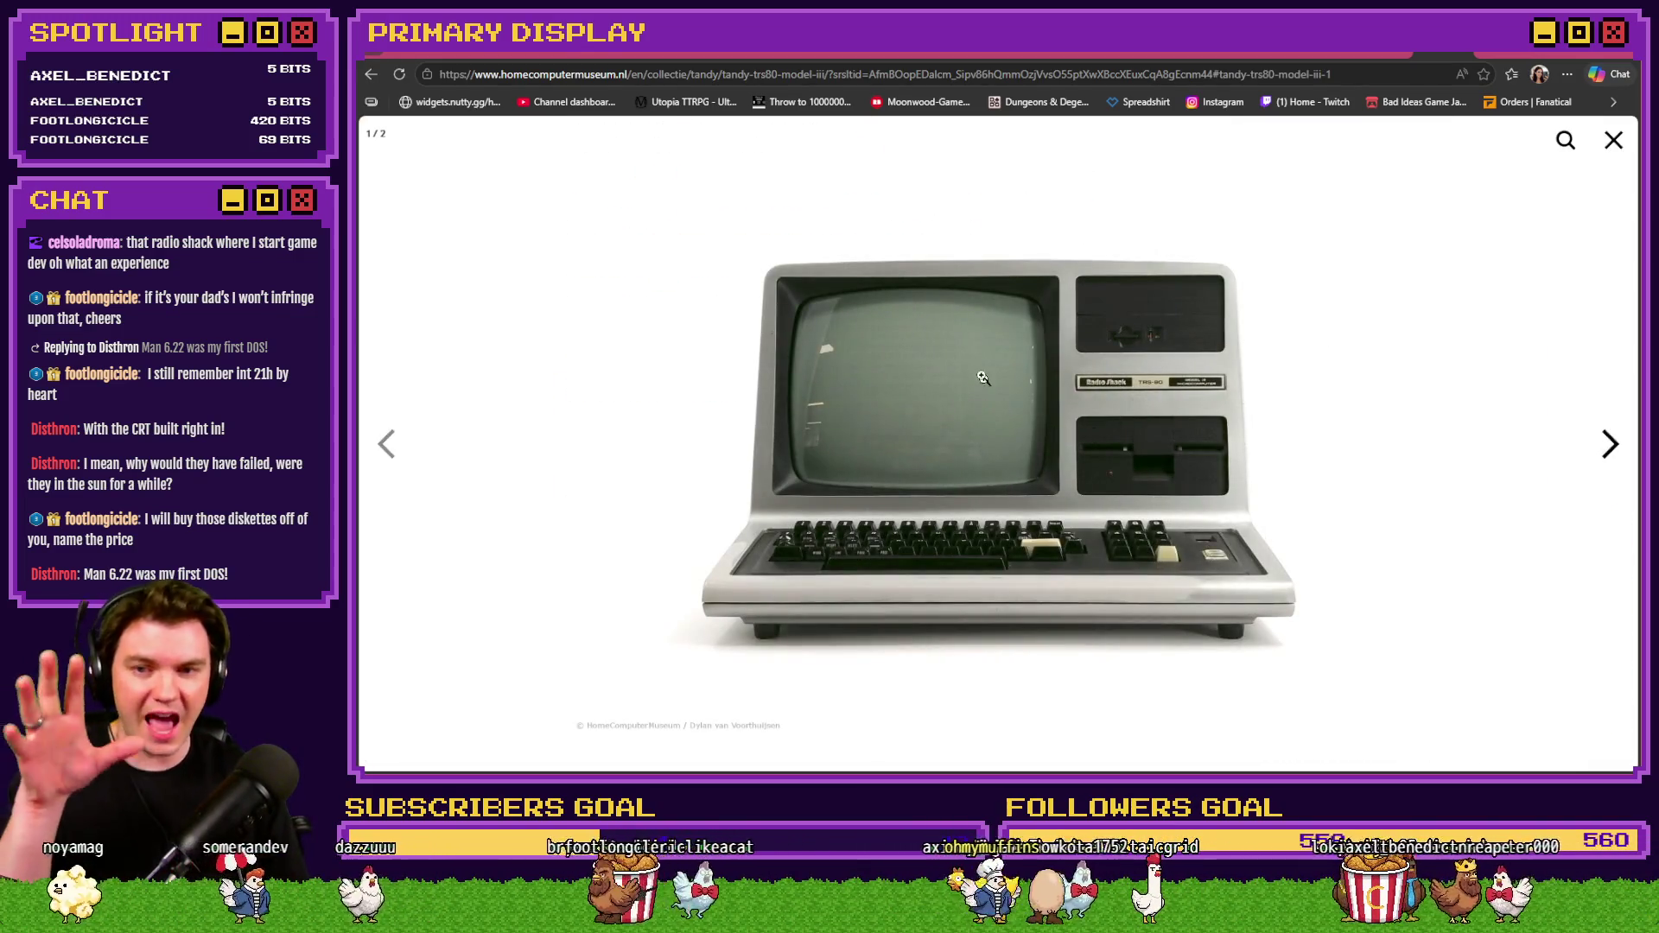
left_click(878, 416)
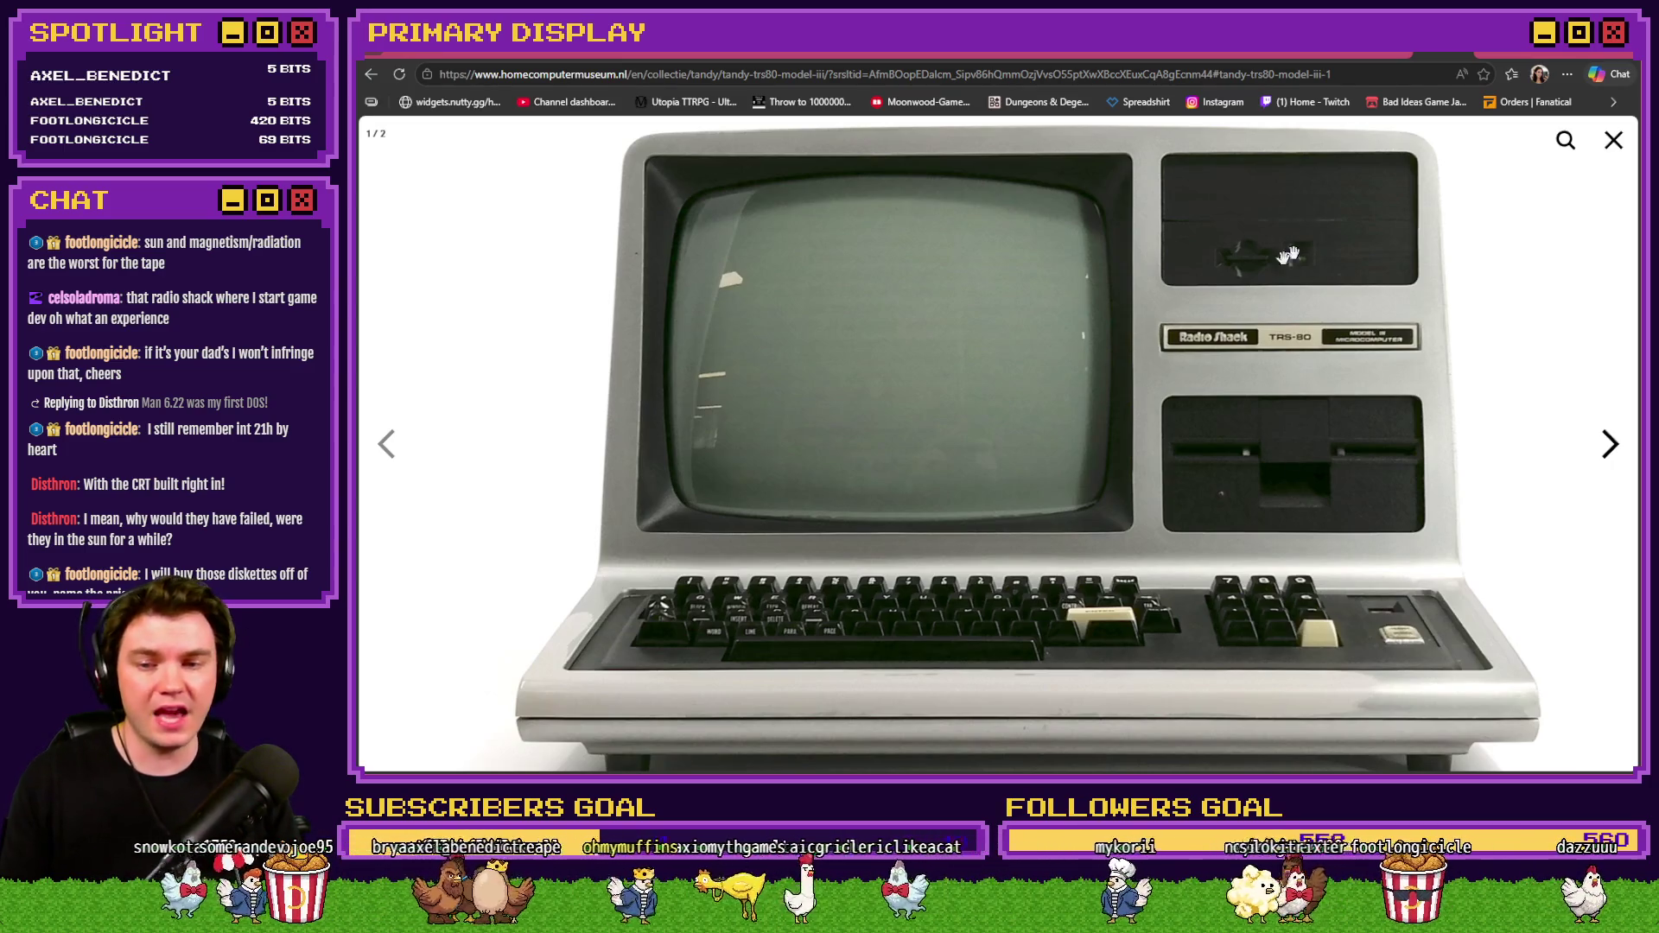
left_click(1305, 456)
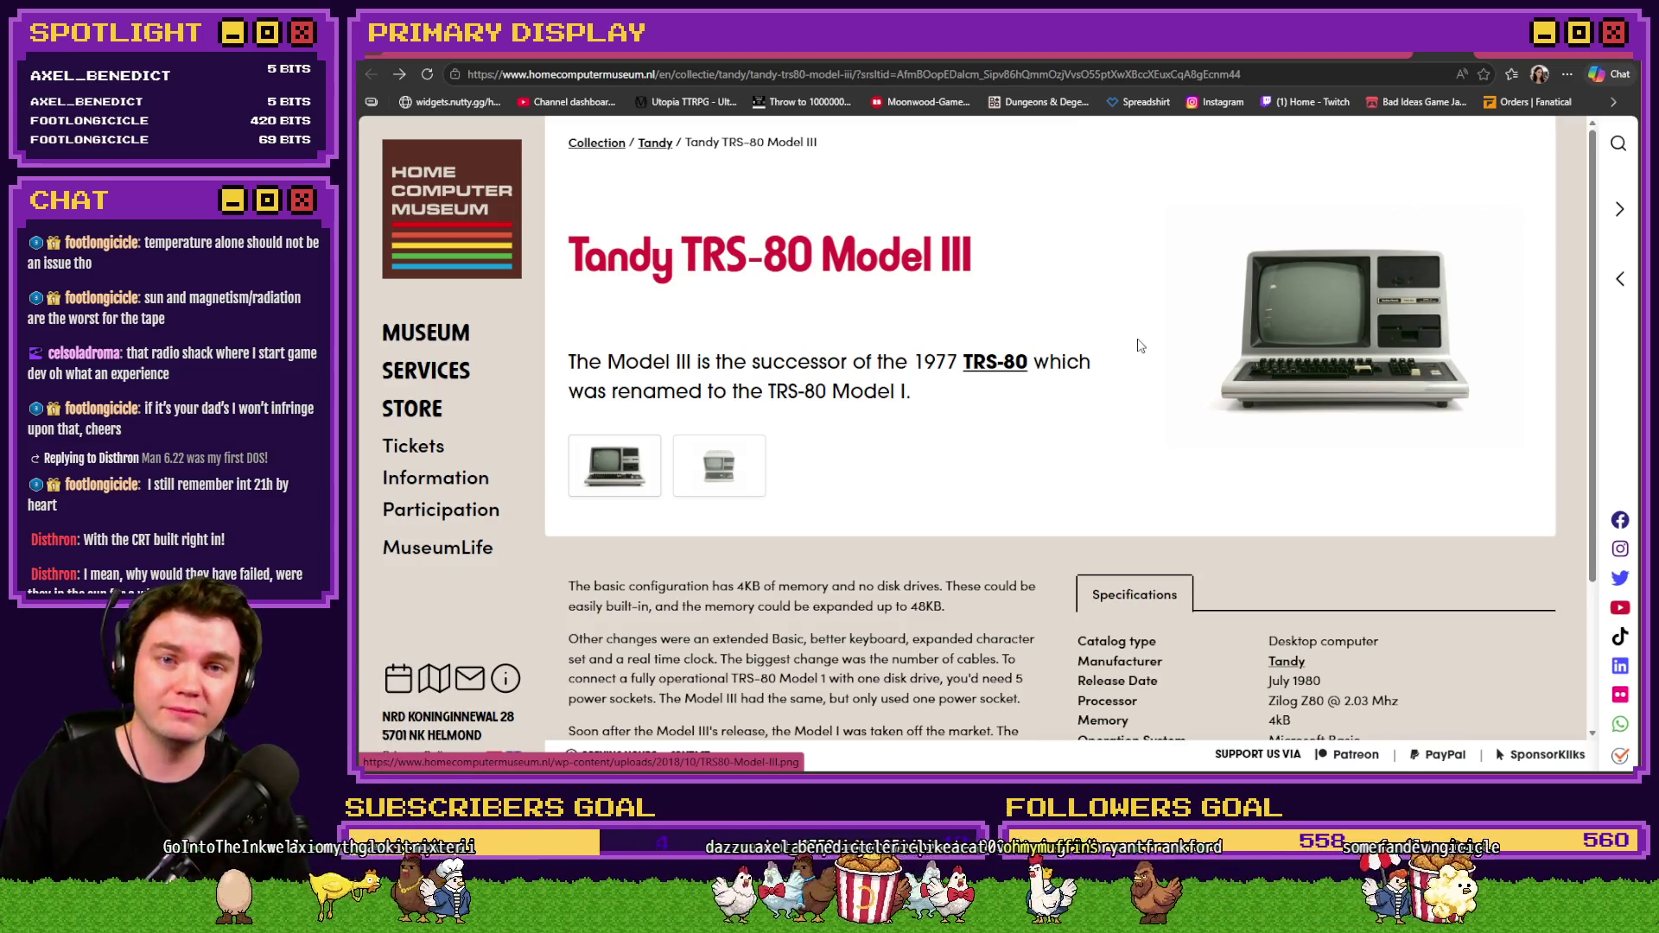
left_click(1445, 47)
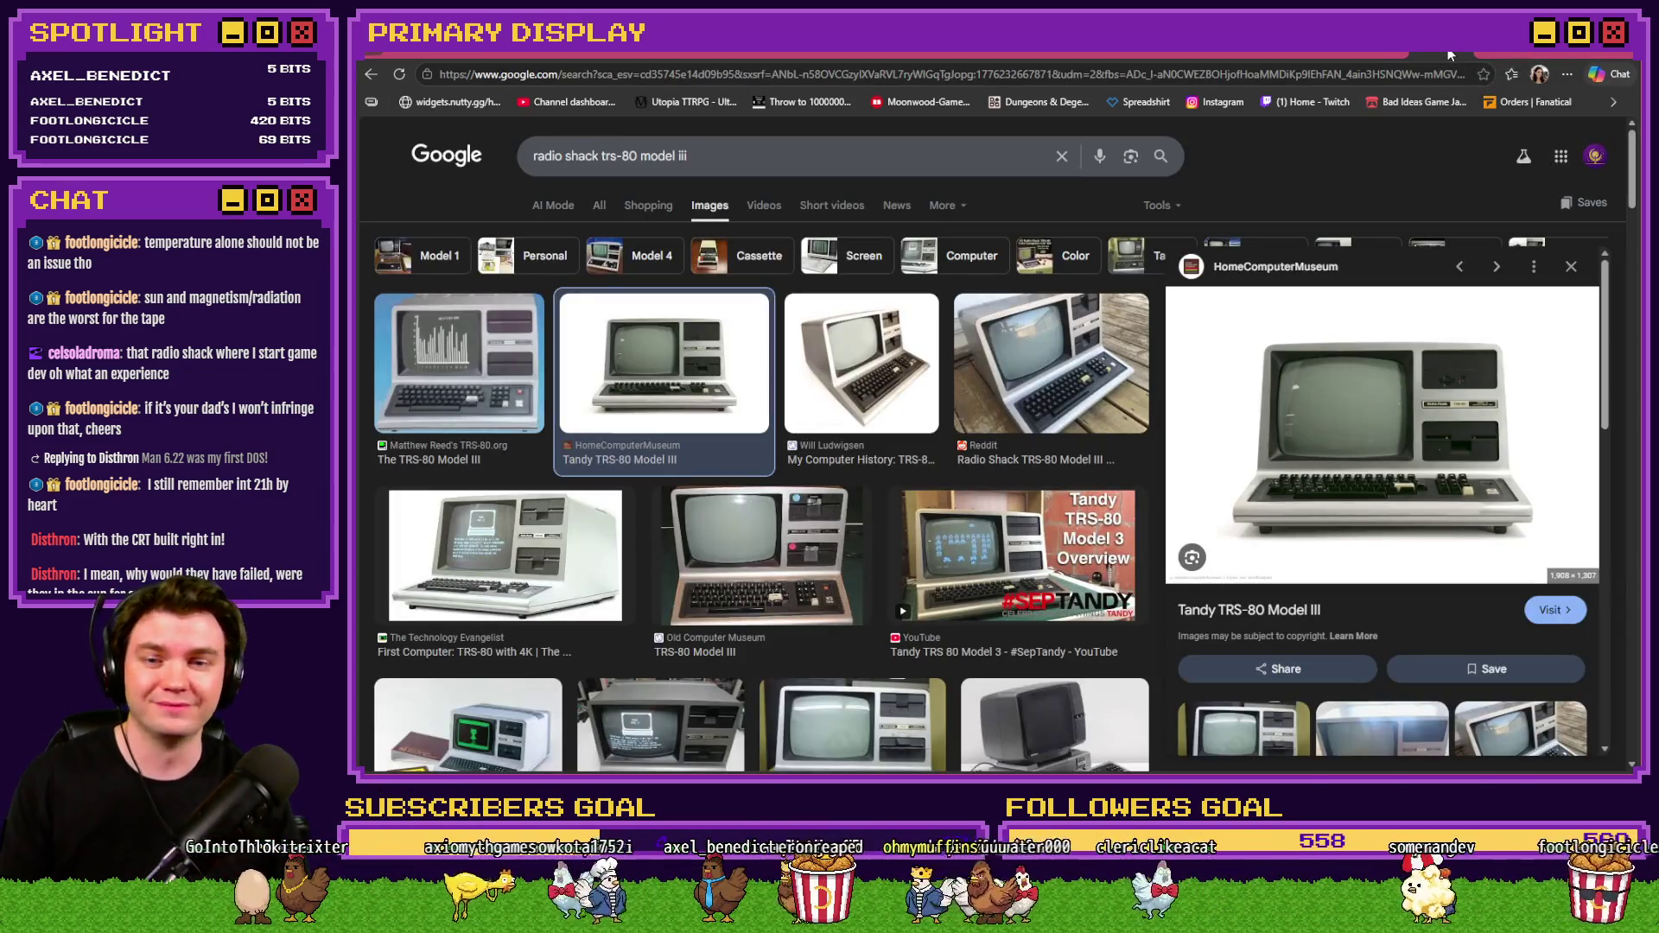
Check the Discord #art channel, then return to the Int/Movement event's swift evasion skill check.
left_click(1438, 46)
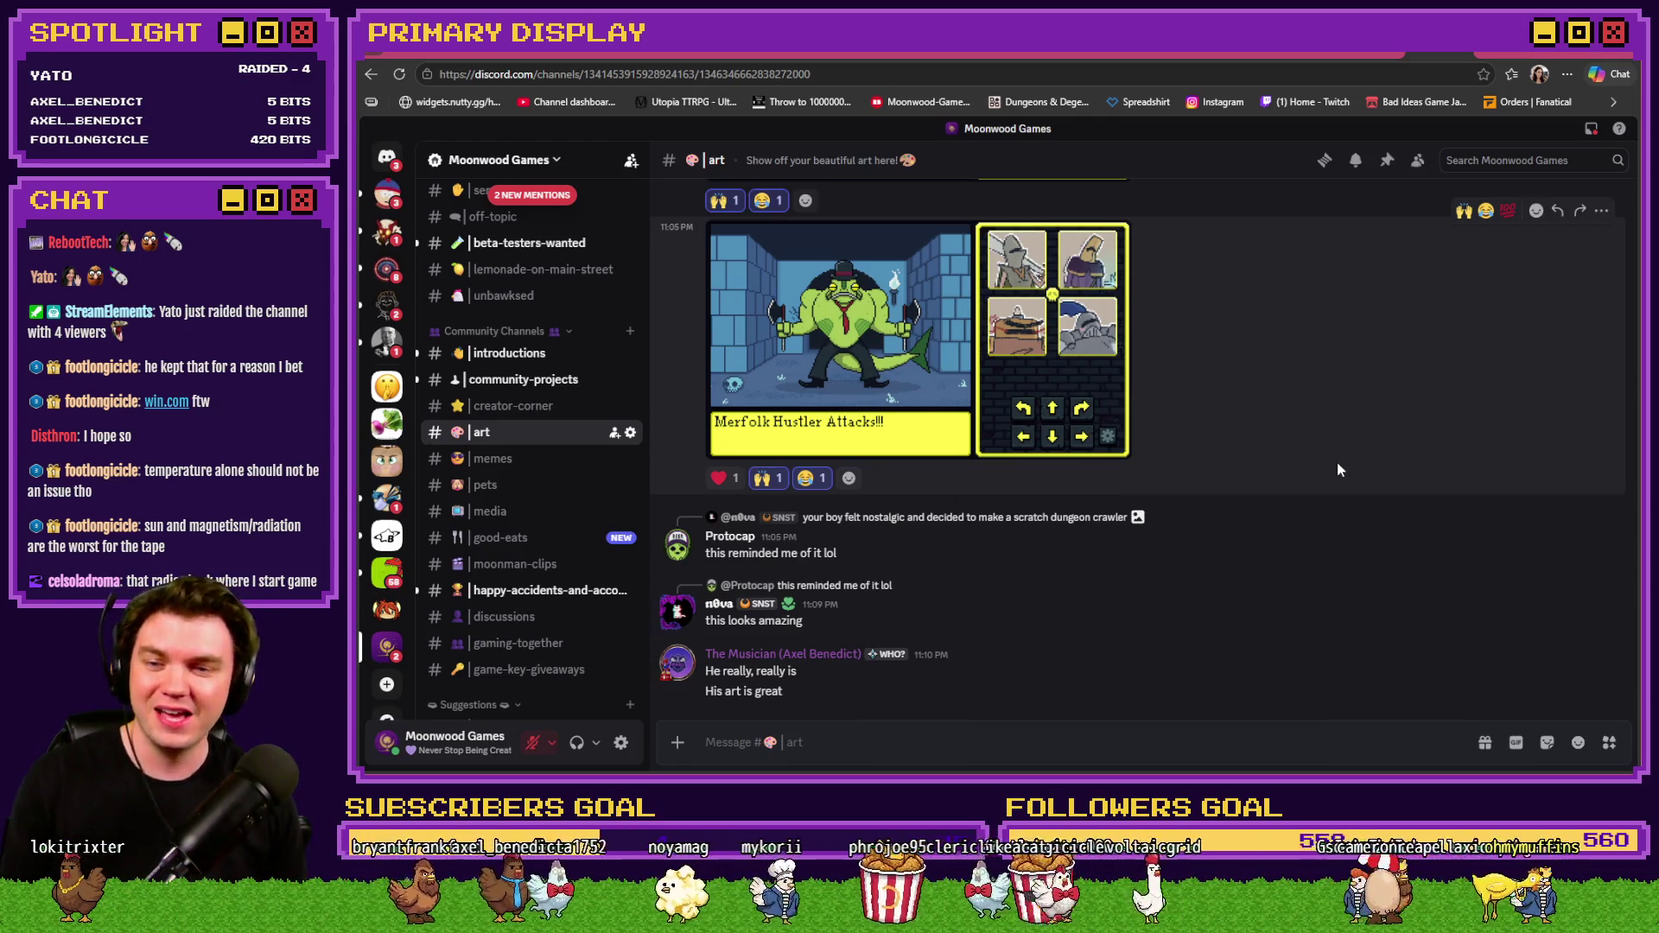
key("alt+Tab")
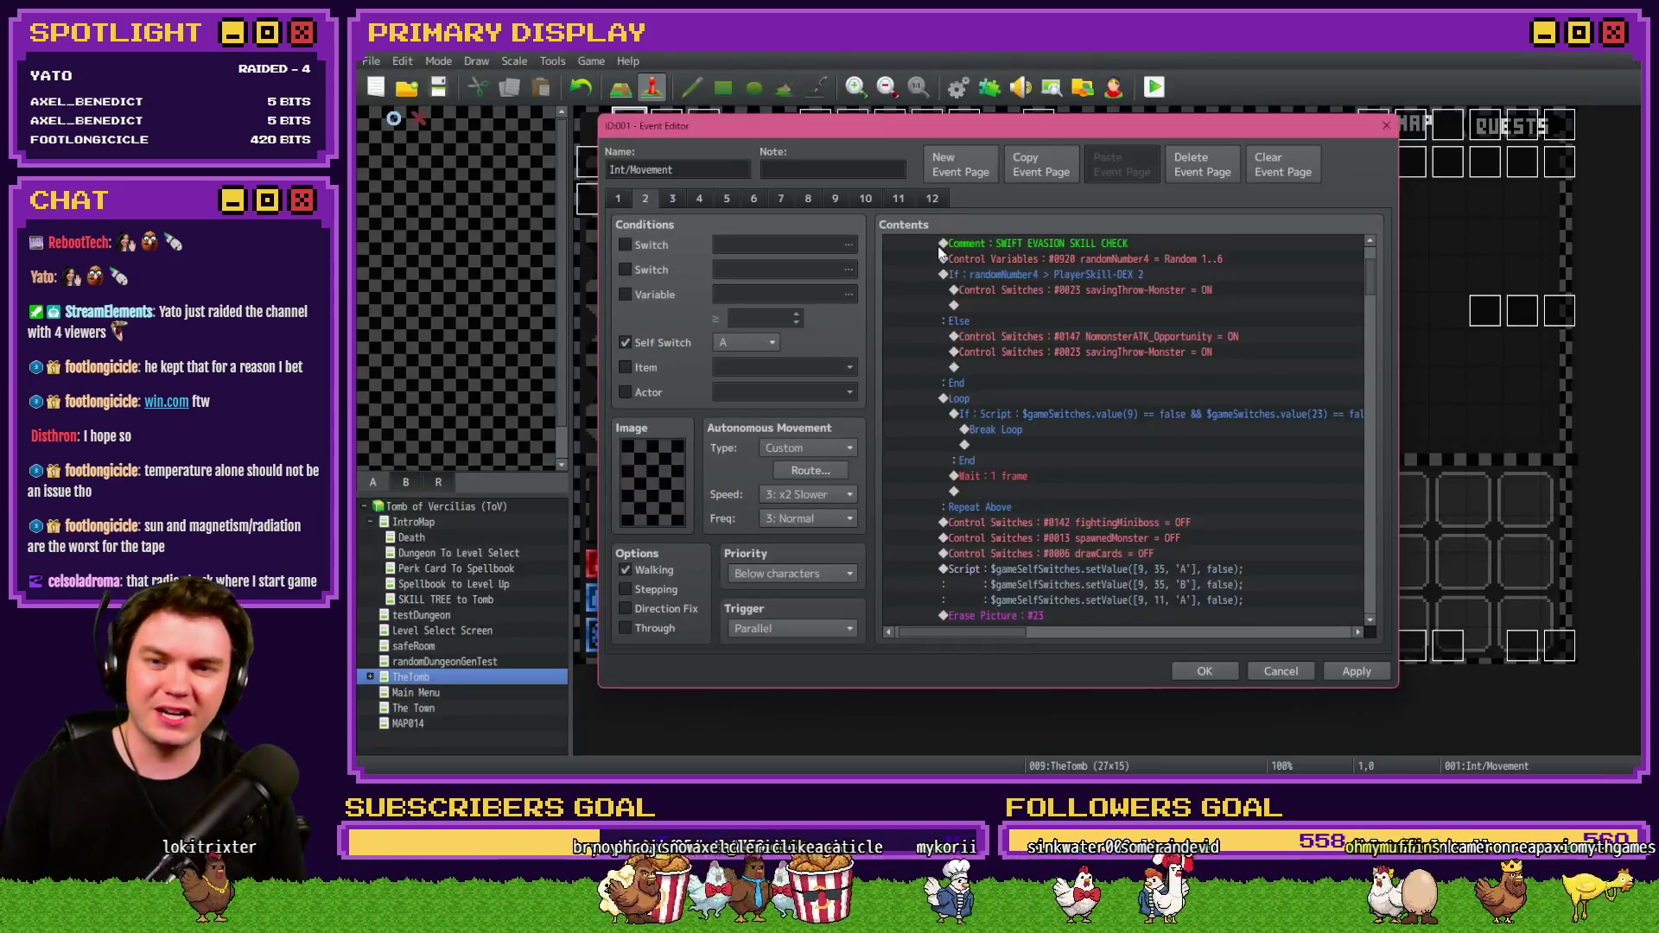
Close the Int/Movement Event Editor with OK and go back to the Moonwood Games Discord #art channel.
scroll(1137, 473, "up", 1)
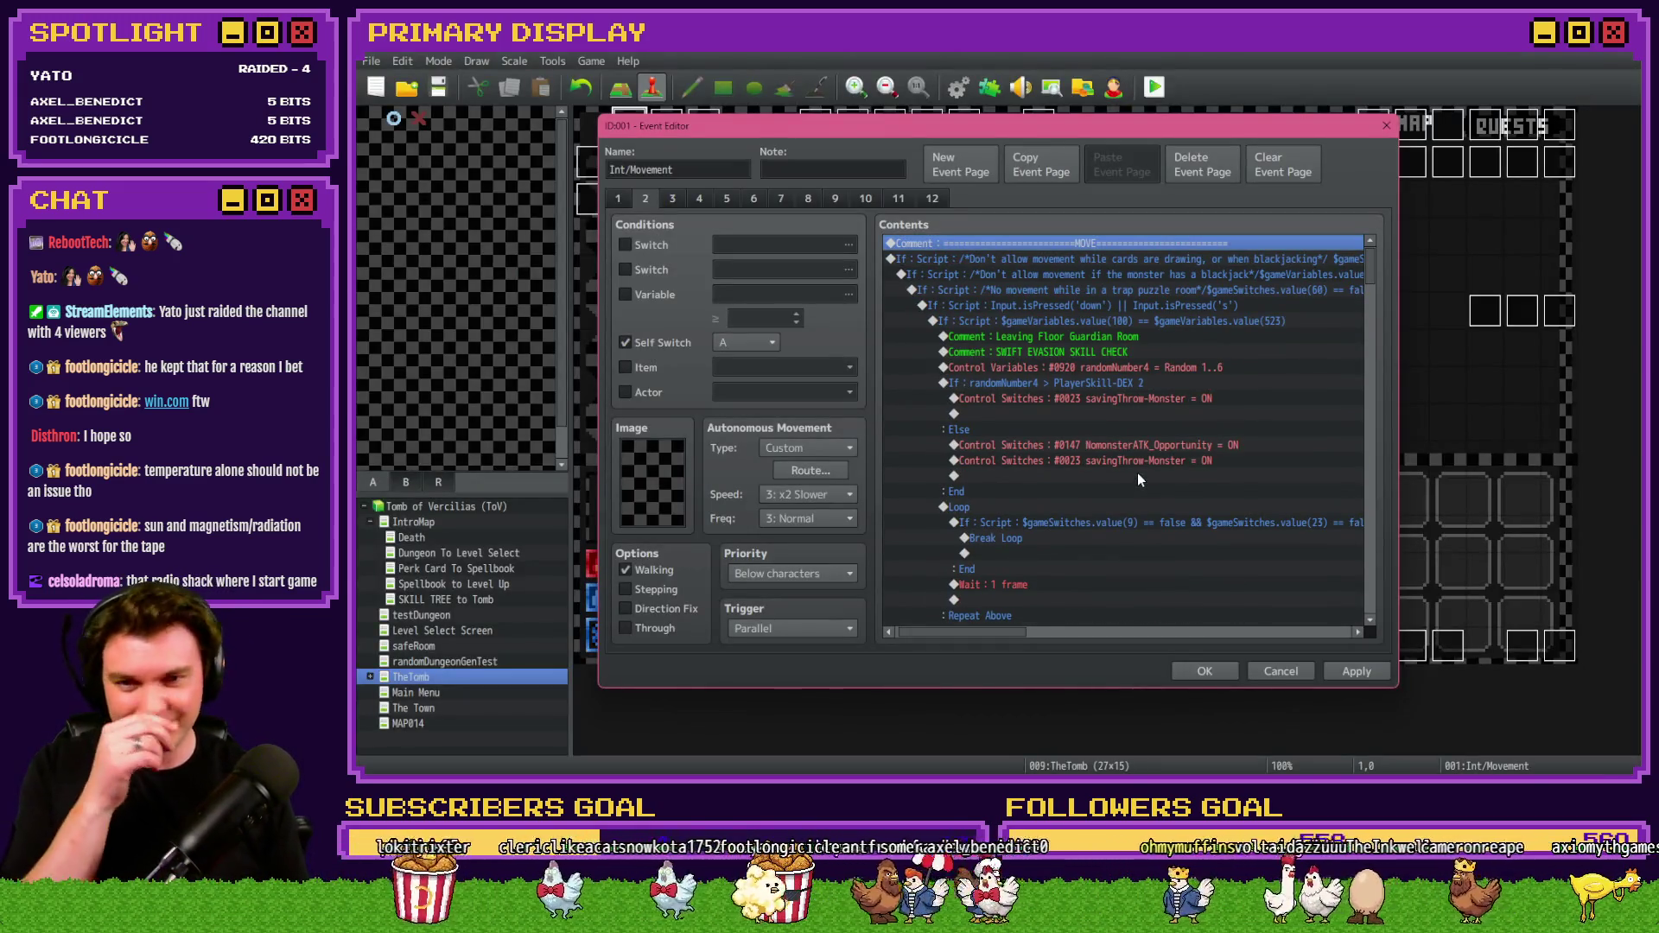
left_click(1204, 672)
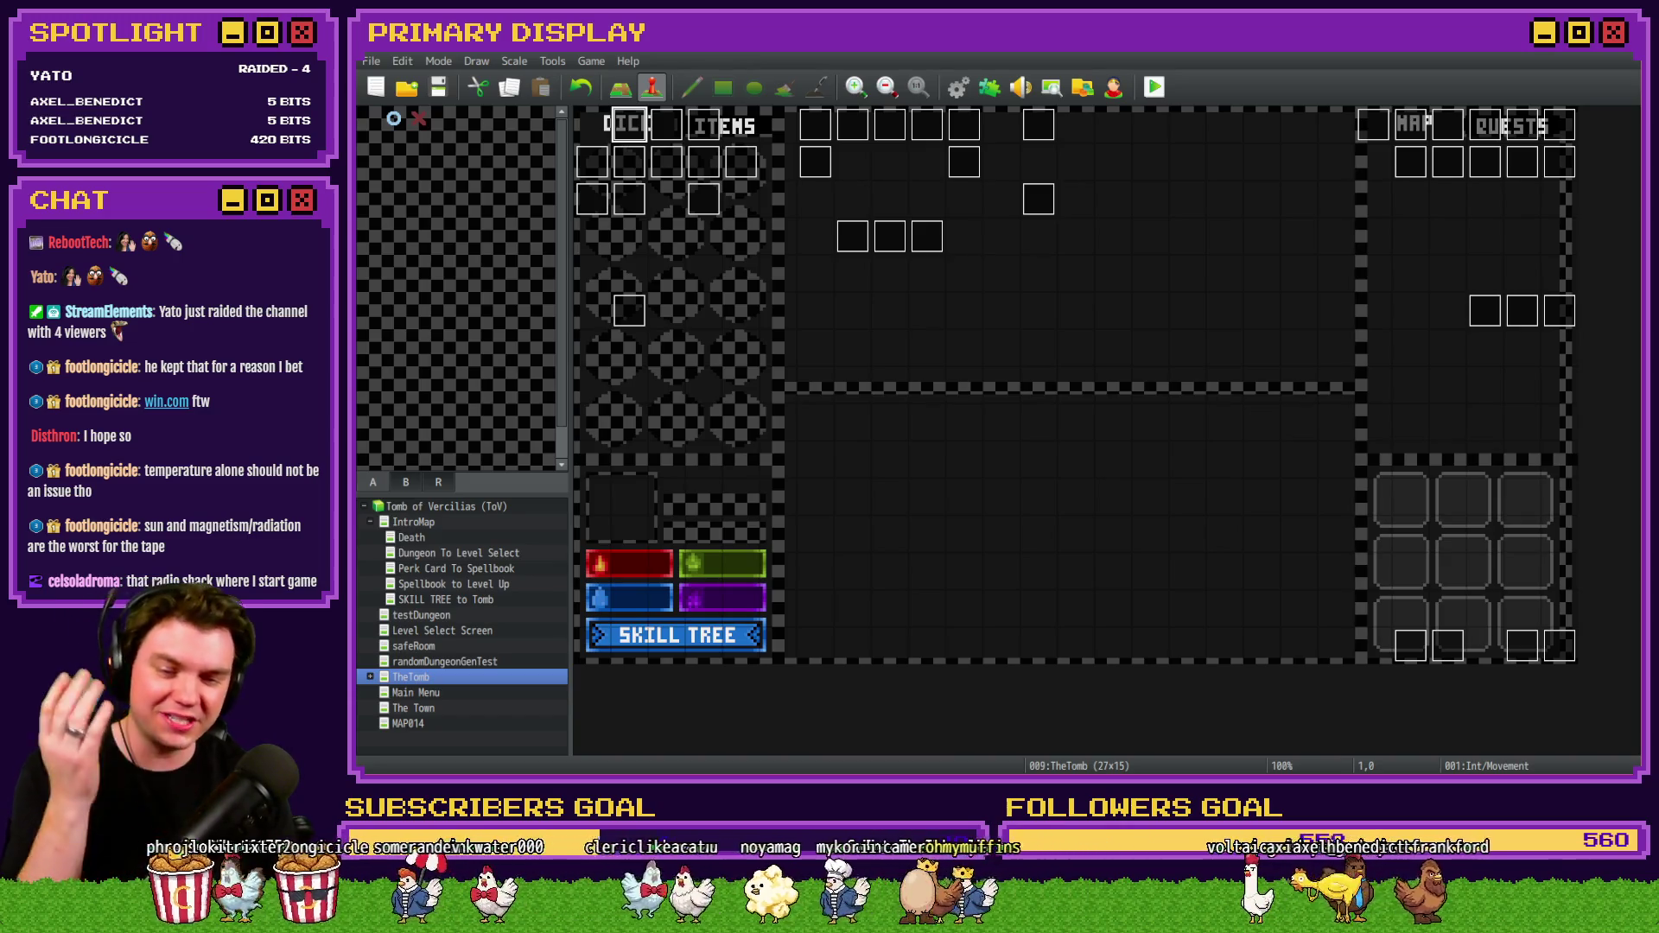
key("alt+Tab")
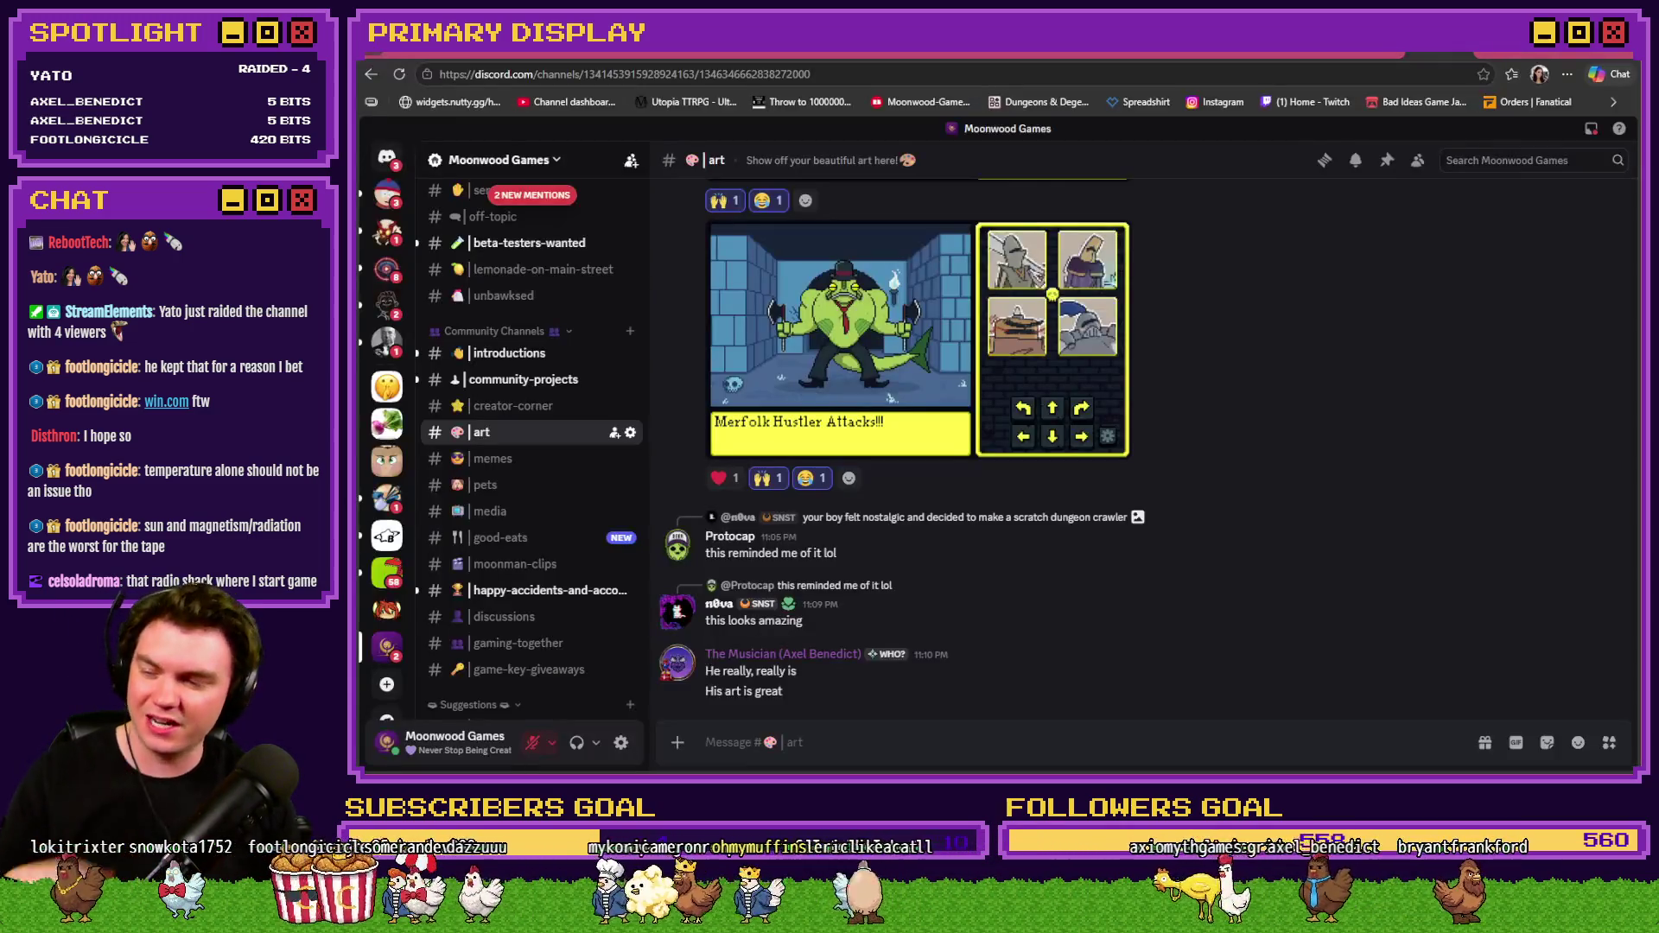
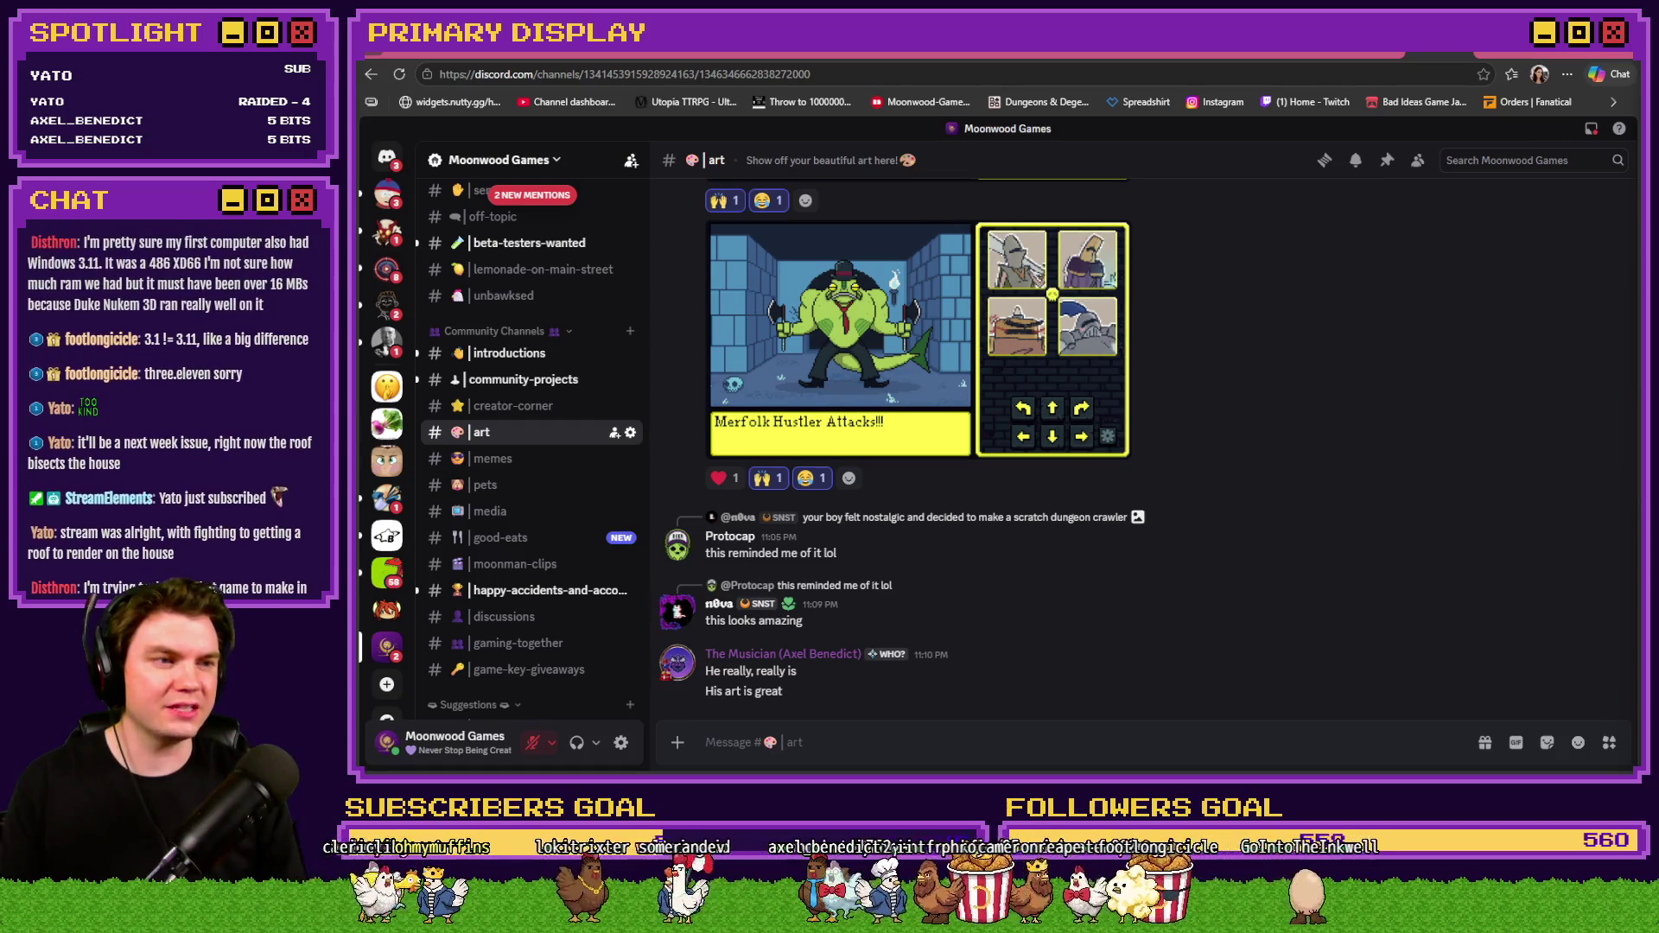
Switch from Discord to the eBay tab showing the Windows 3.0 floppy listing at US $79.99.
key("ctrl+Tab")
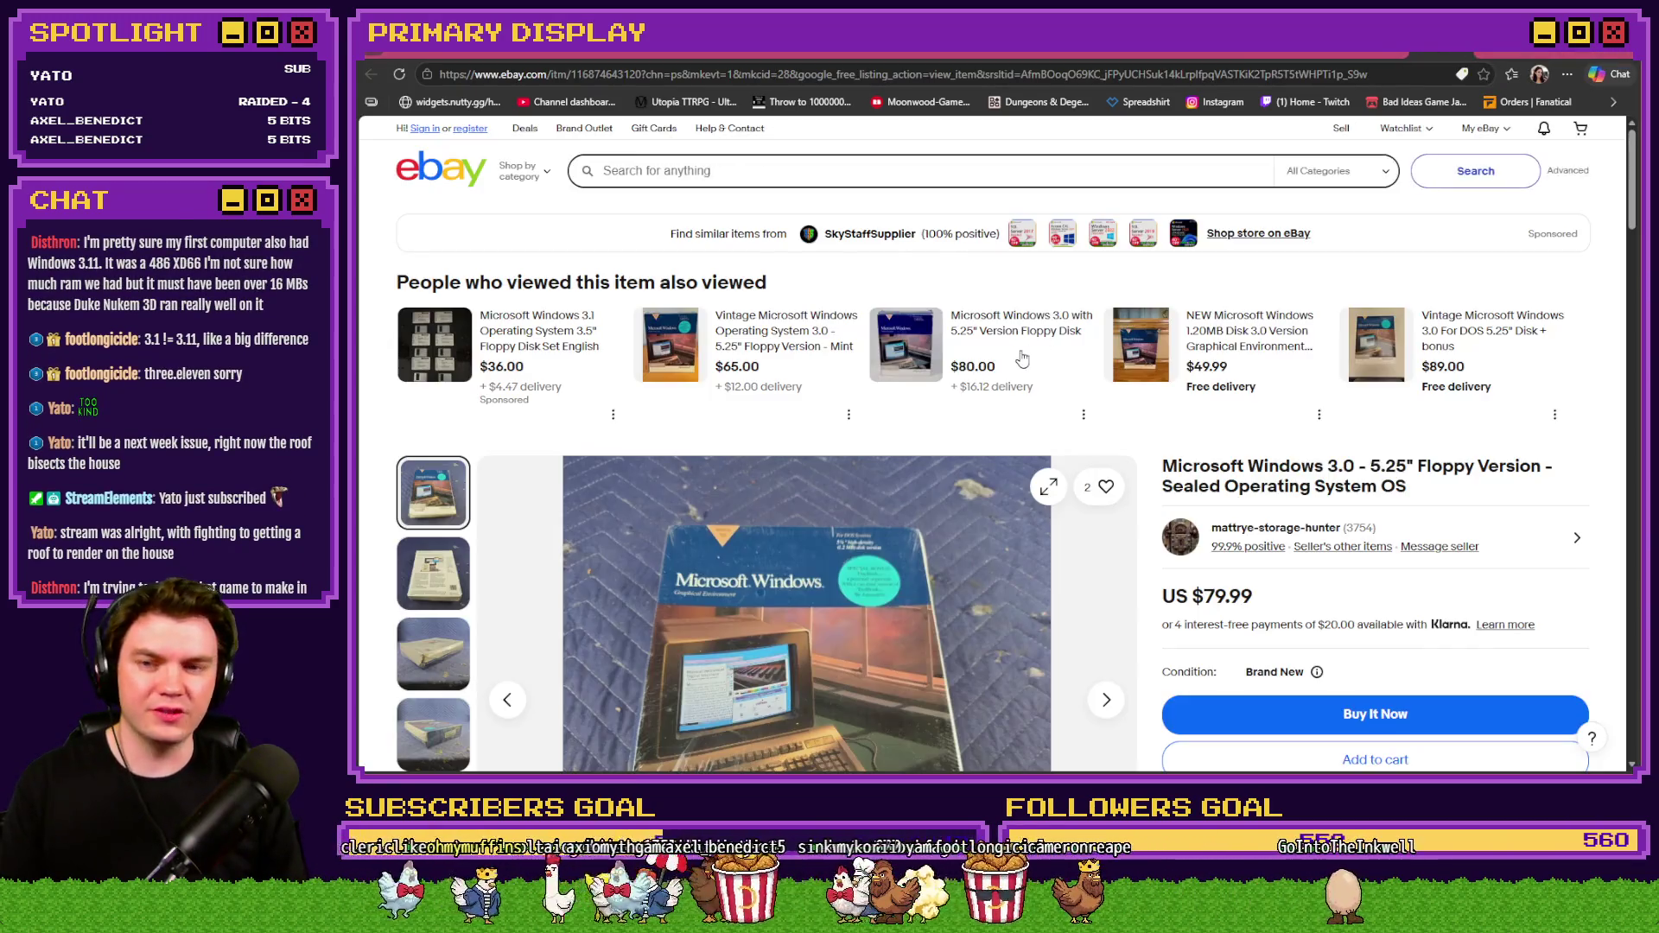
Copy 'Microsoft Windows' from the floppy listing's title and paste it into eBay's search box.
scroll(1302, 297, "down", 2)
scroll(1303, 296, "up", 3)
scroll(1302, 297, "down", 1)
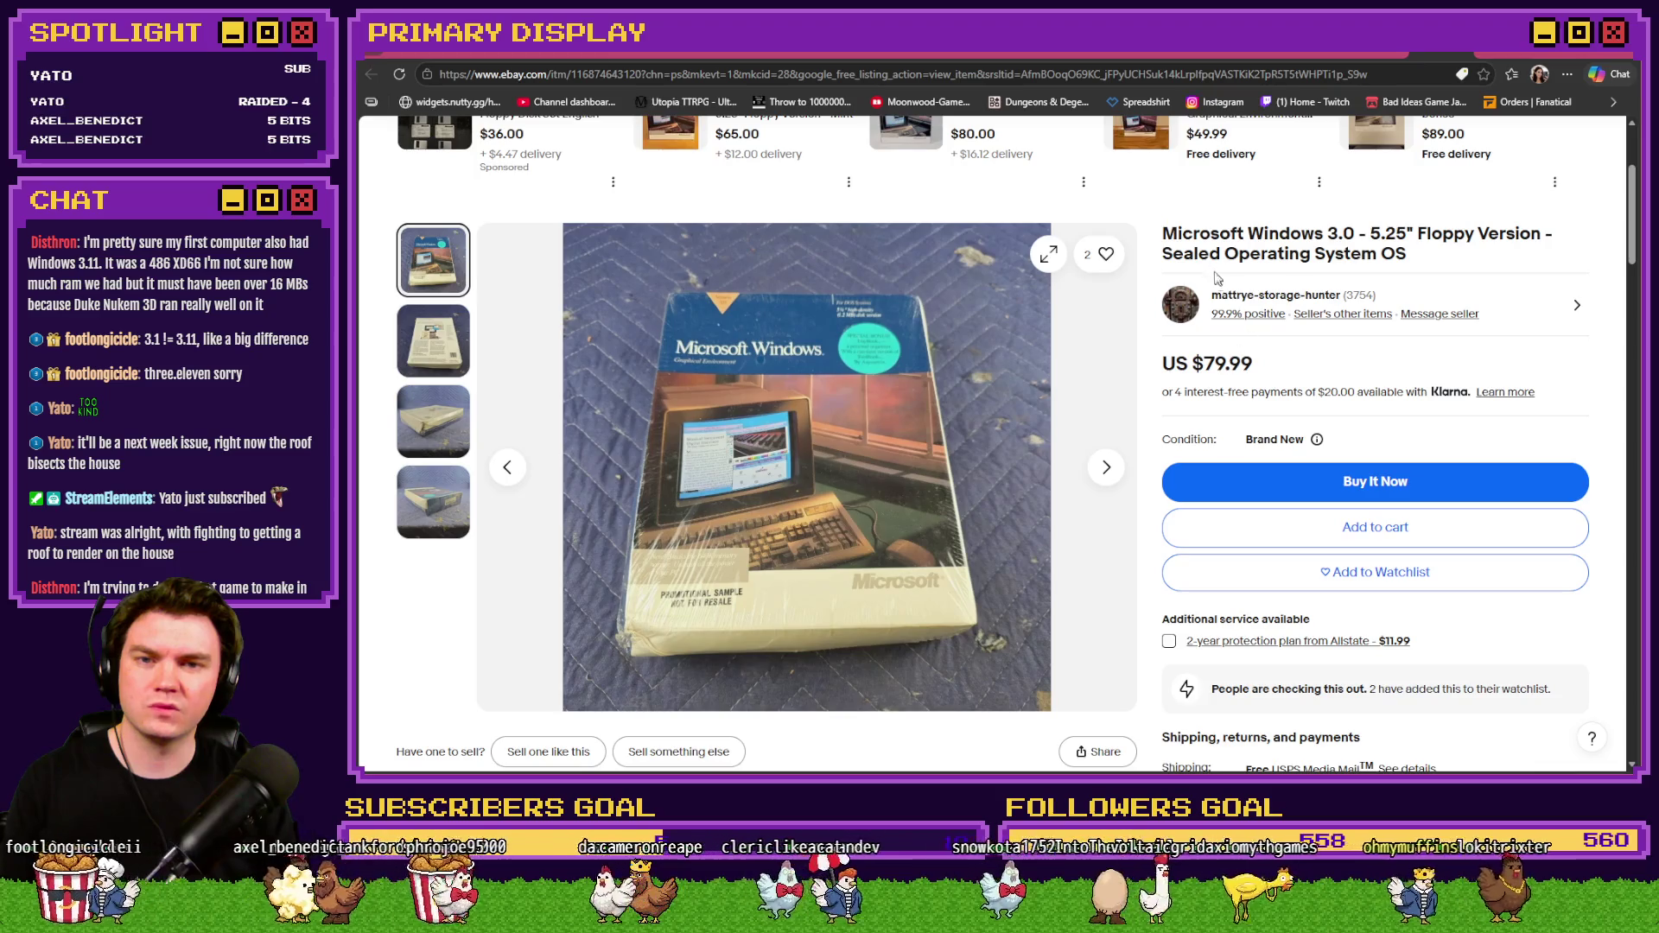
left_click_drag(1162, 233, 1339, 233)
key("ctrl+c")
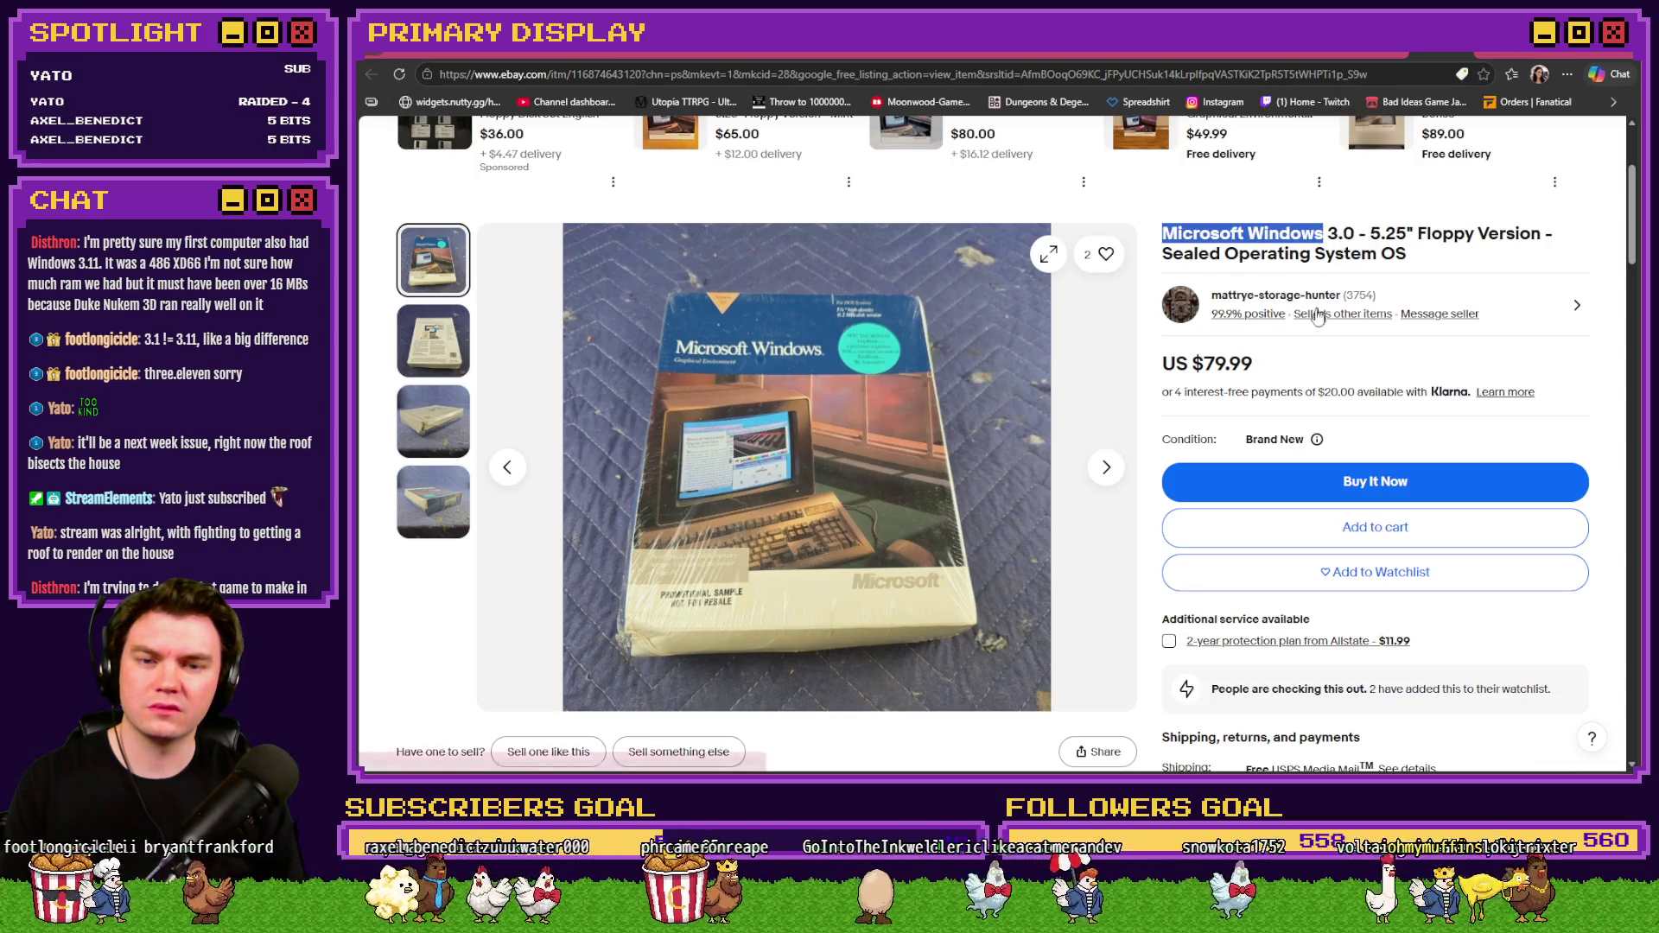
scroll(805, 157, "up", 3)
left_click(805, 165)
key("ctrl+v")
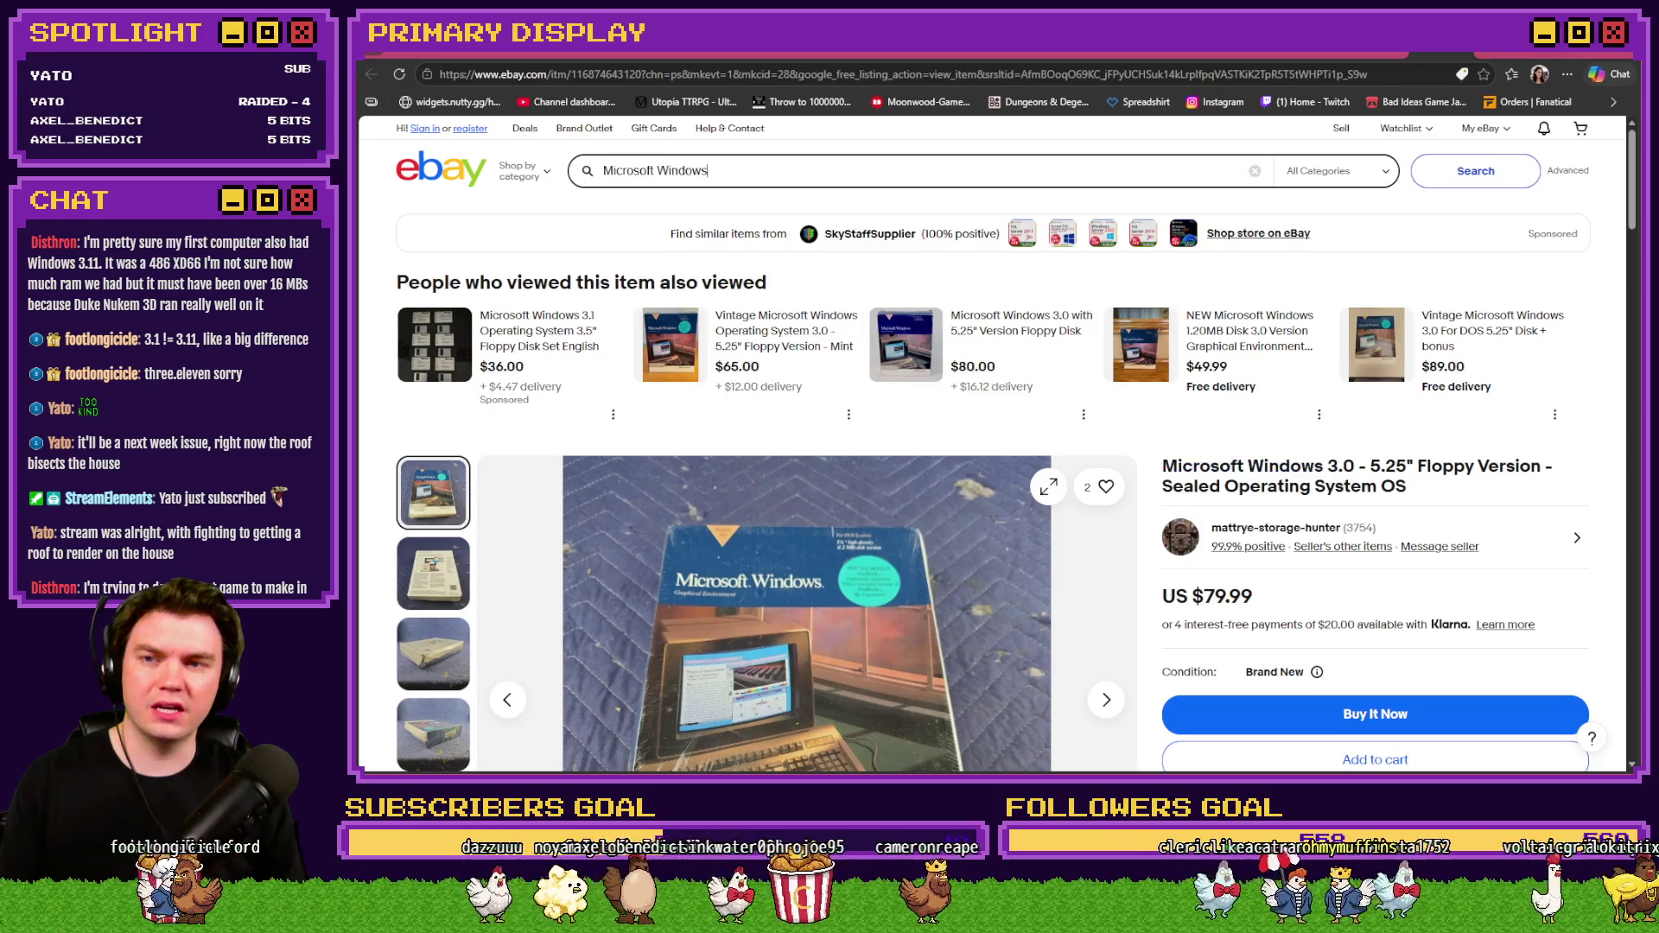
Add '1.0.5.2' after 'Microsoft Windows' in the eBay search query.
type(" 1")
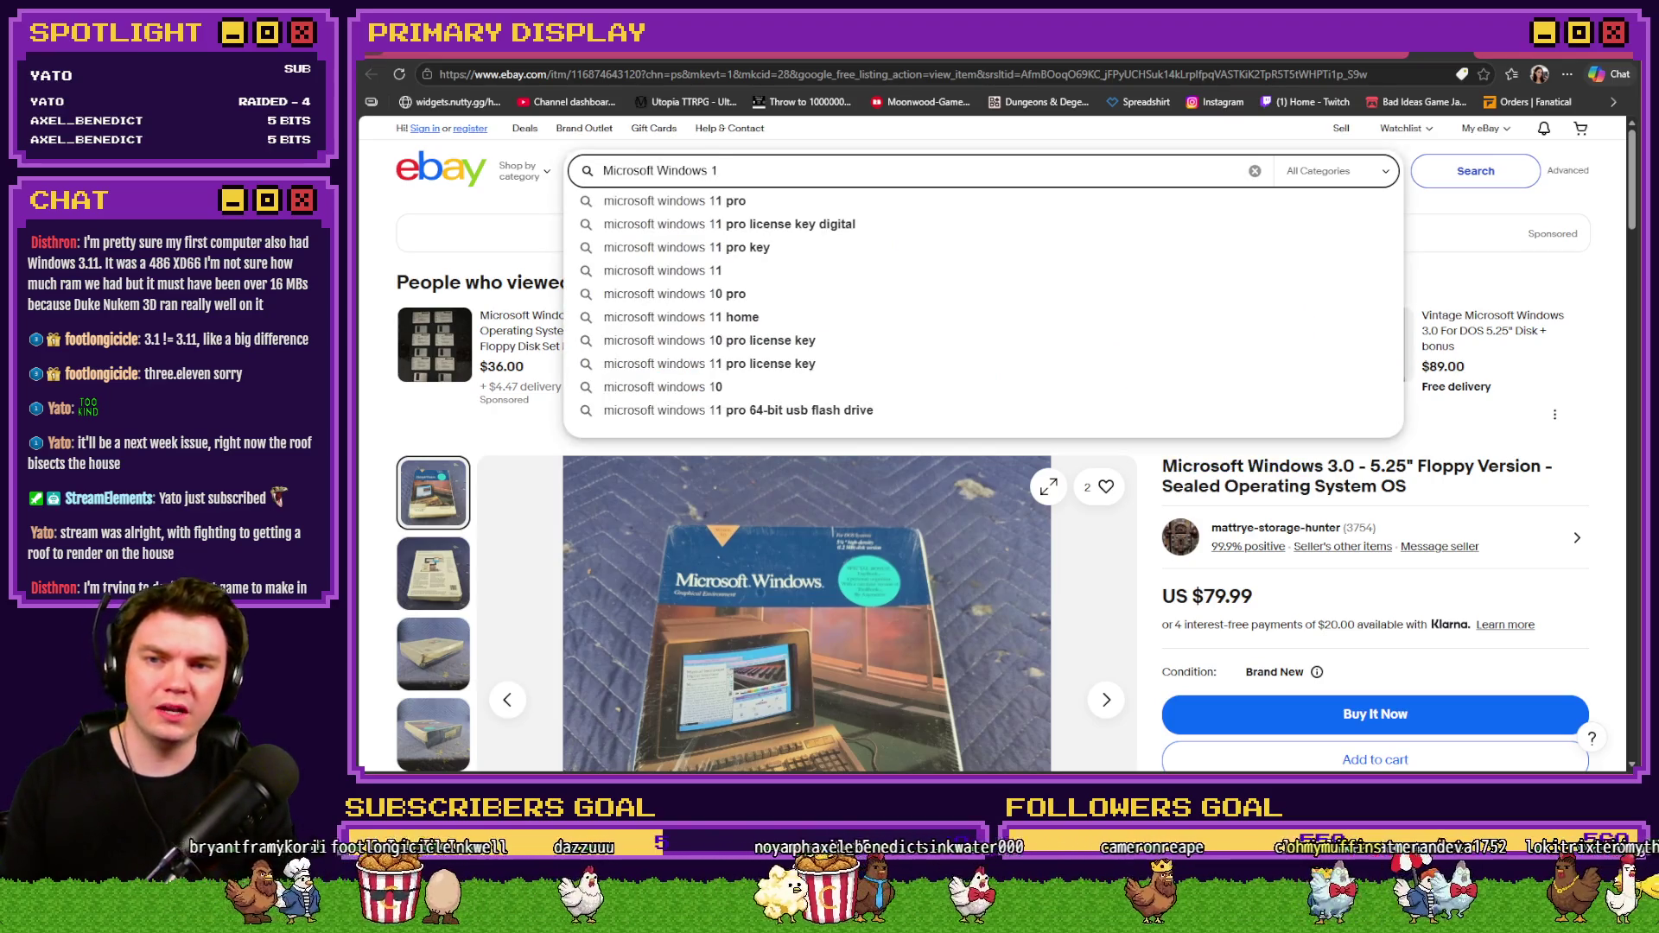
type(".0")
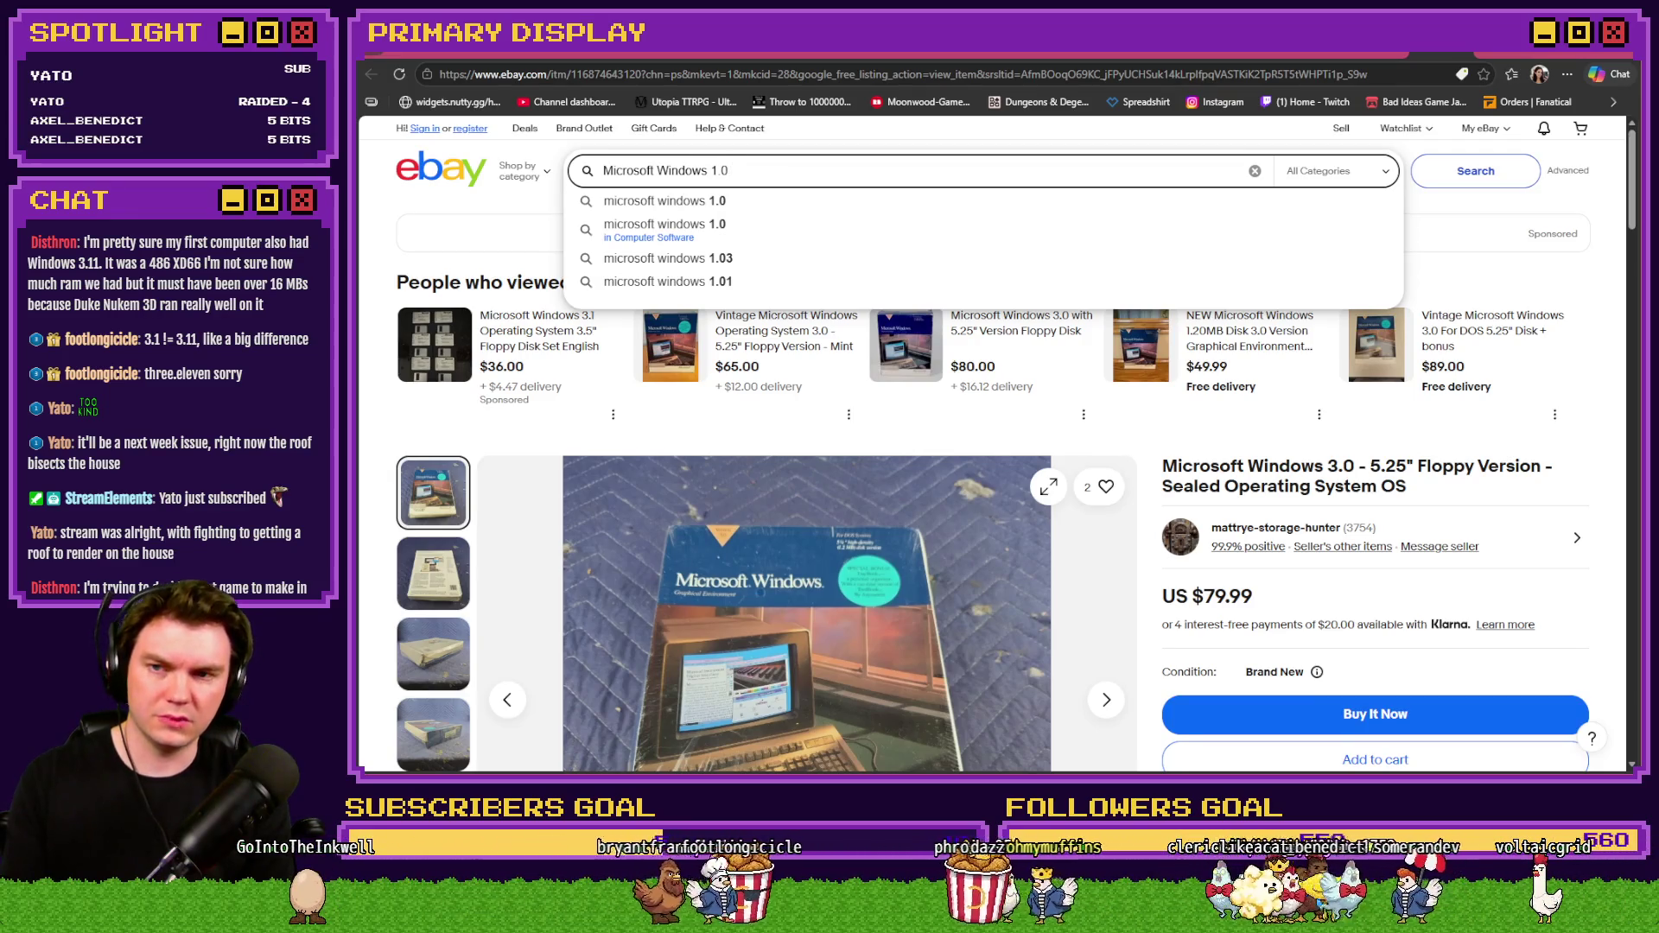
type(".5.2")
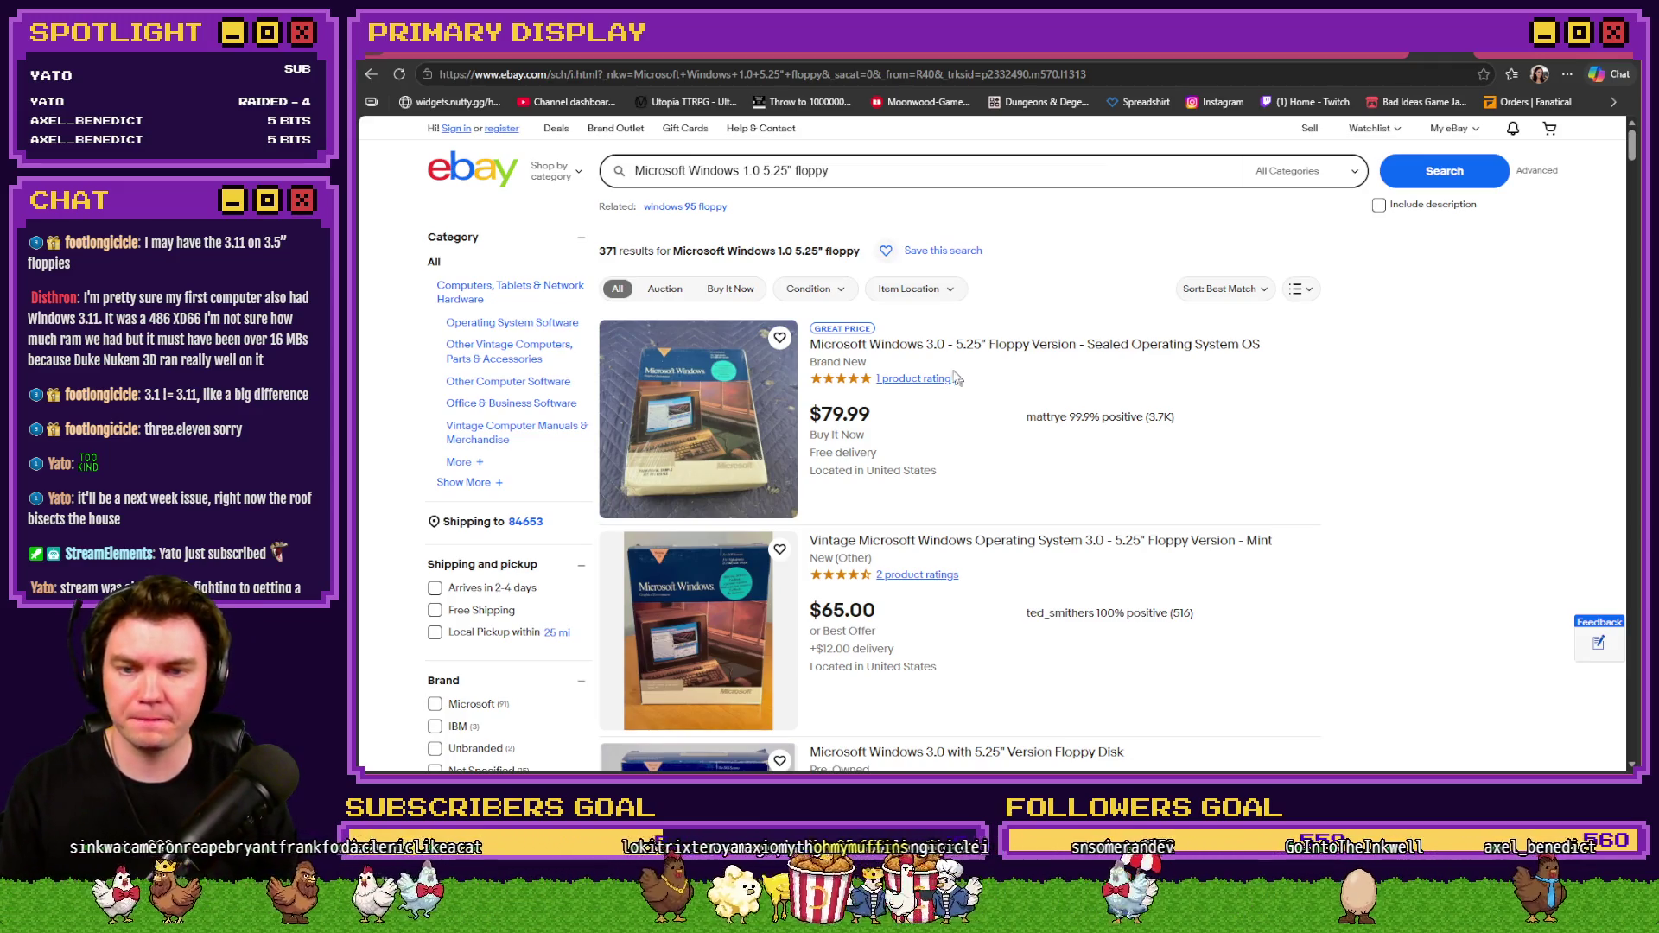
scroll(976, 400, "down", 5)
scroll(976, 399, "down", 1)
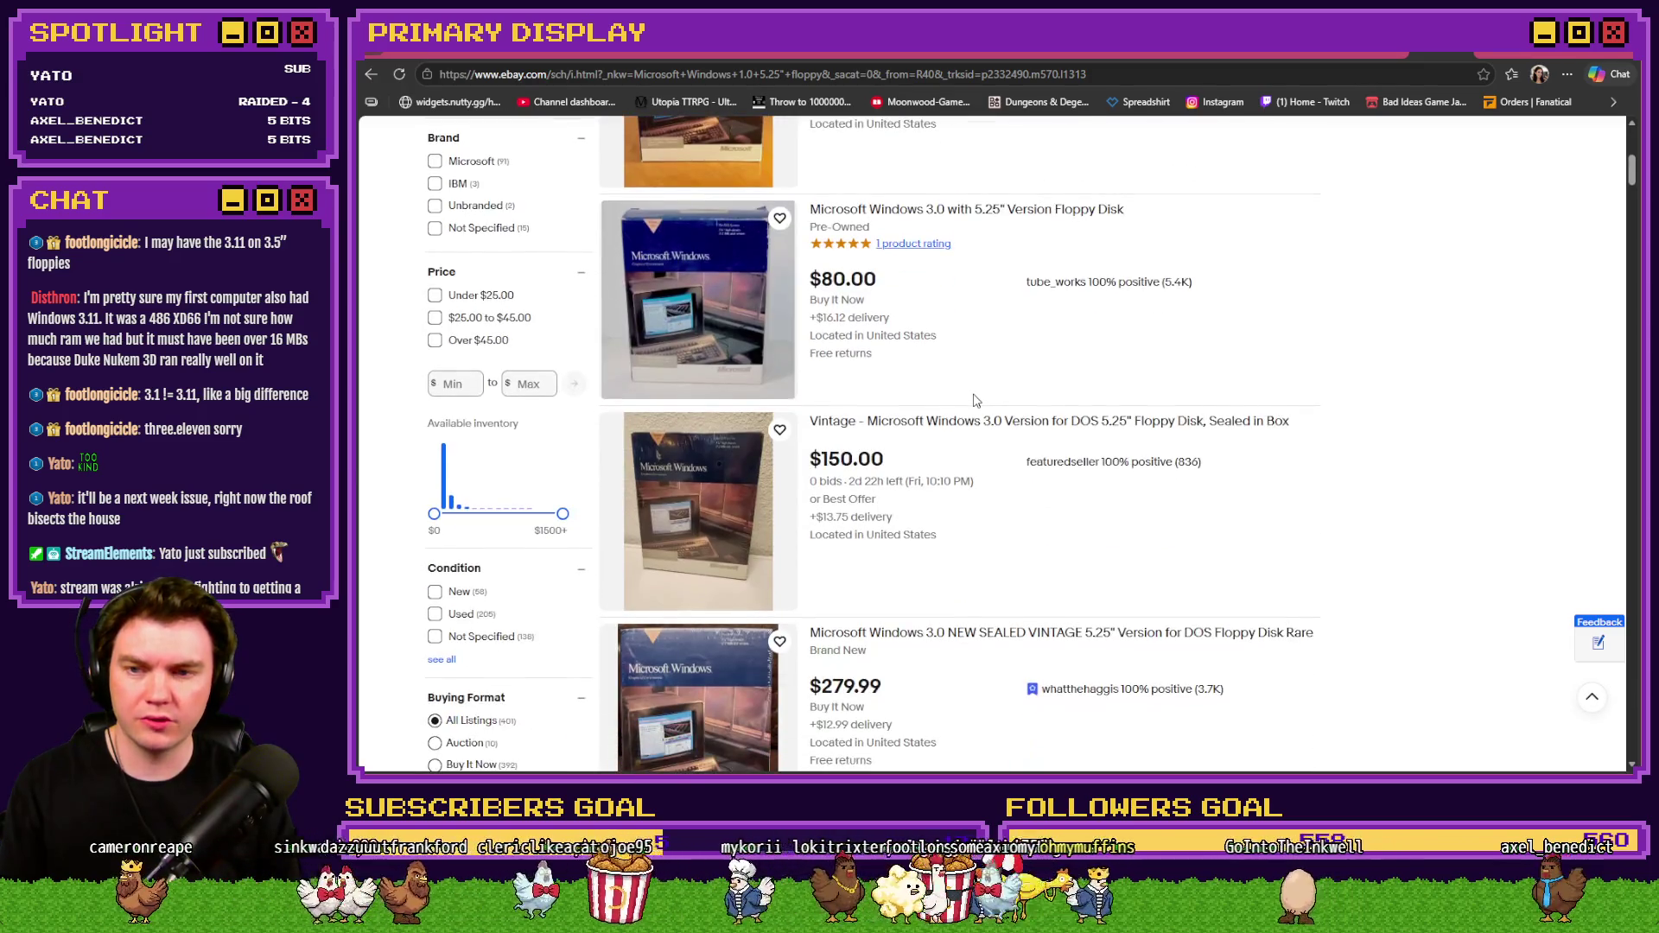
scroll(1003, 399, "down", 3)
scroll(1005, 399, "down", 3)
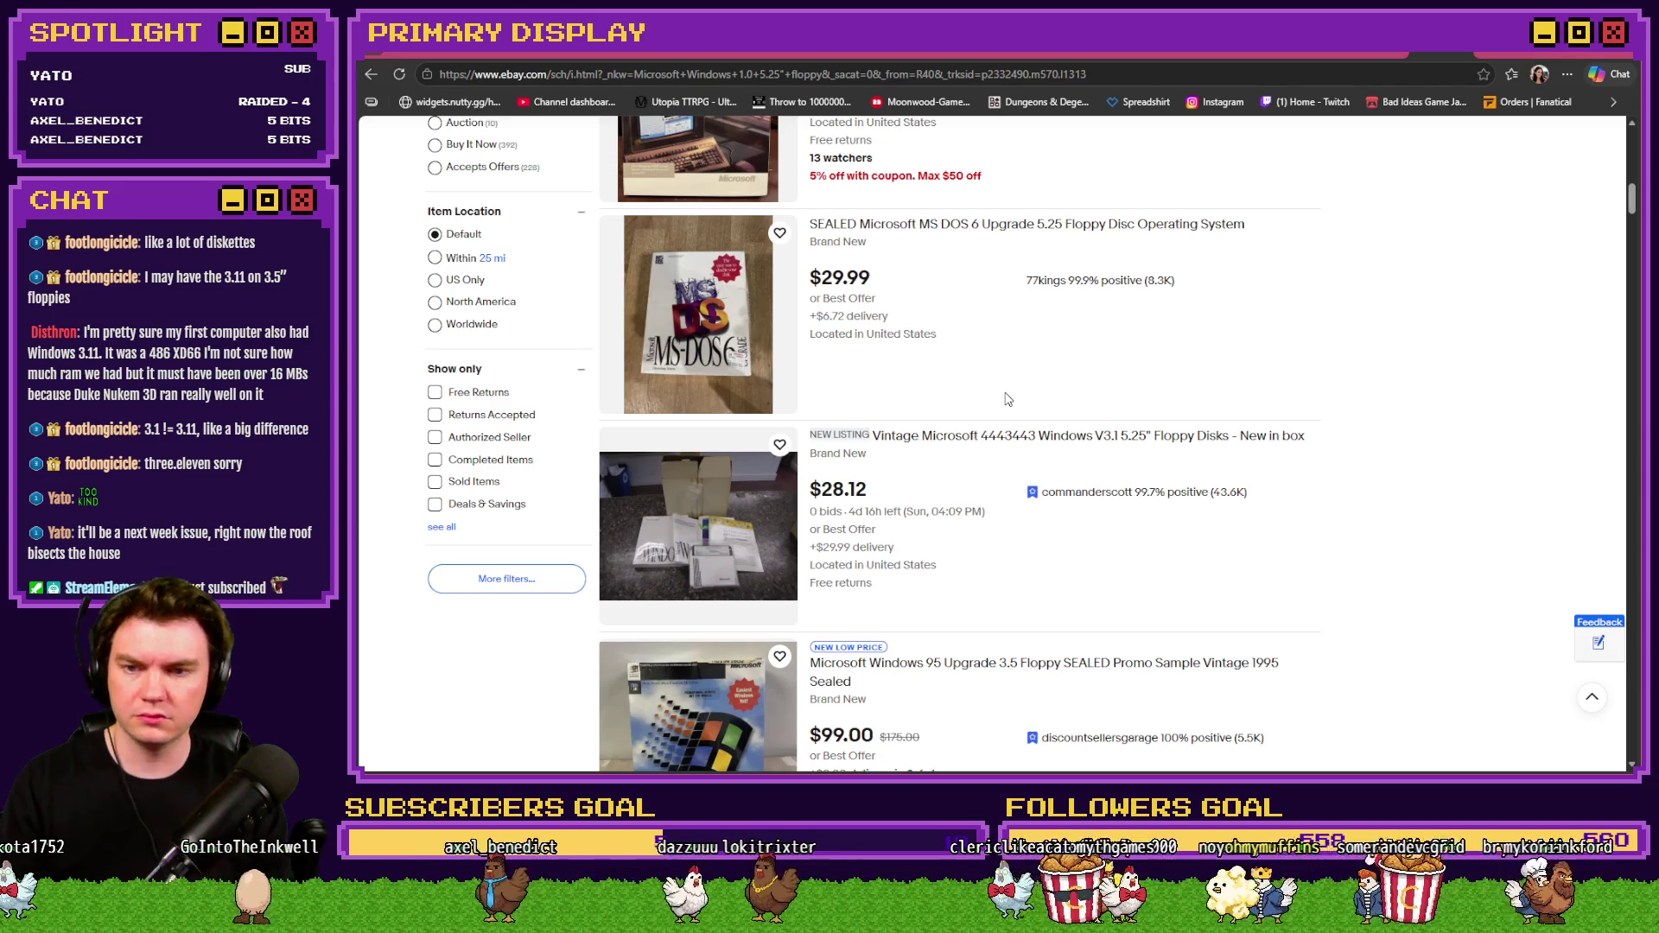
scroll(1008, 399, "down", 5)
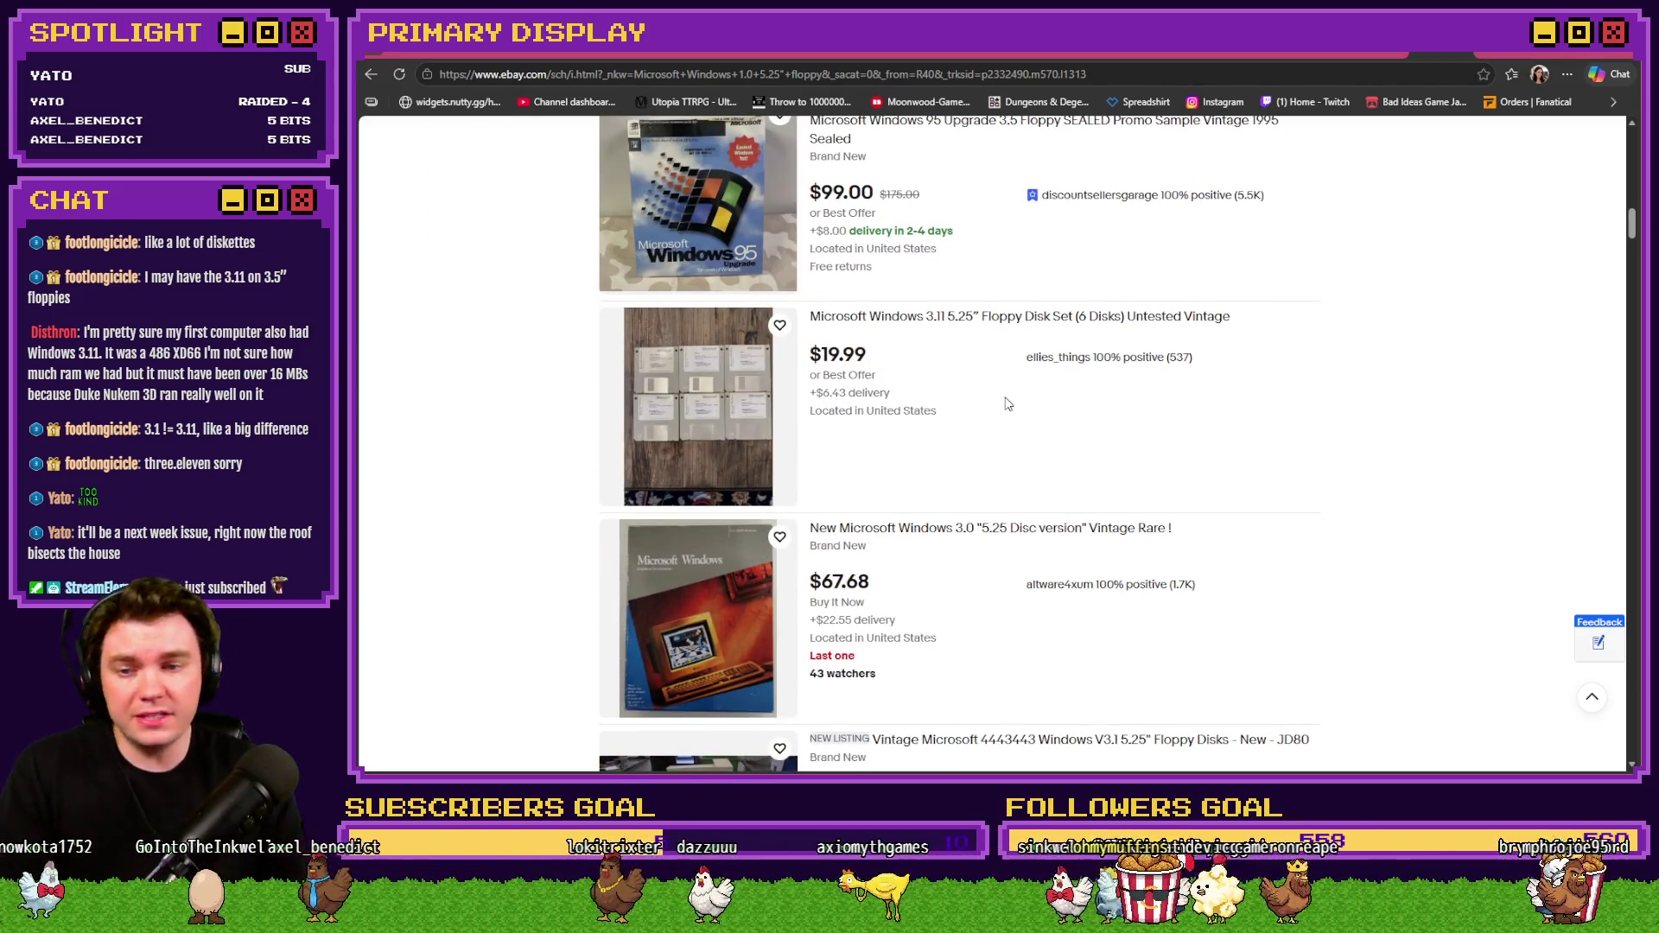
scroll(1008, 404, "down", 4)
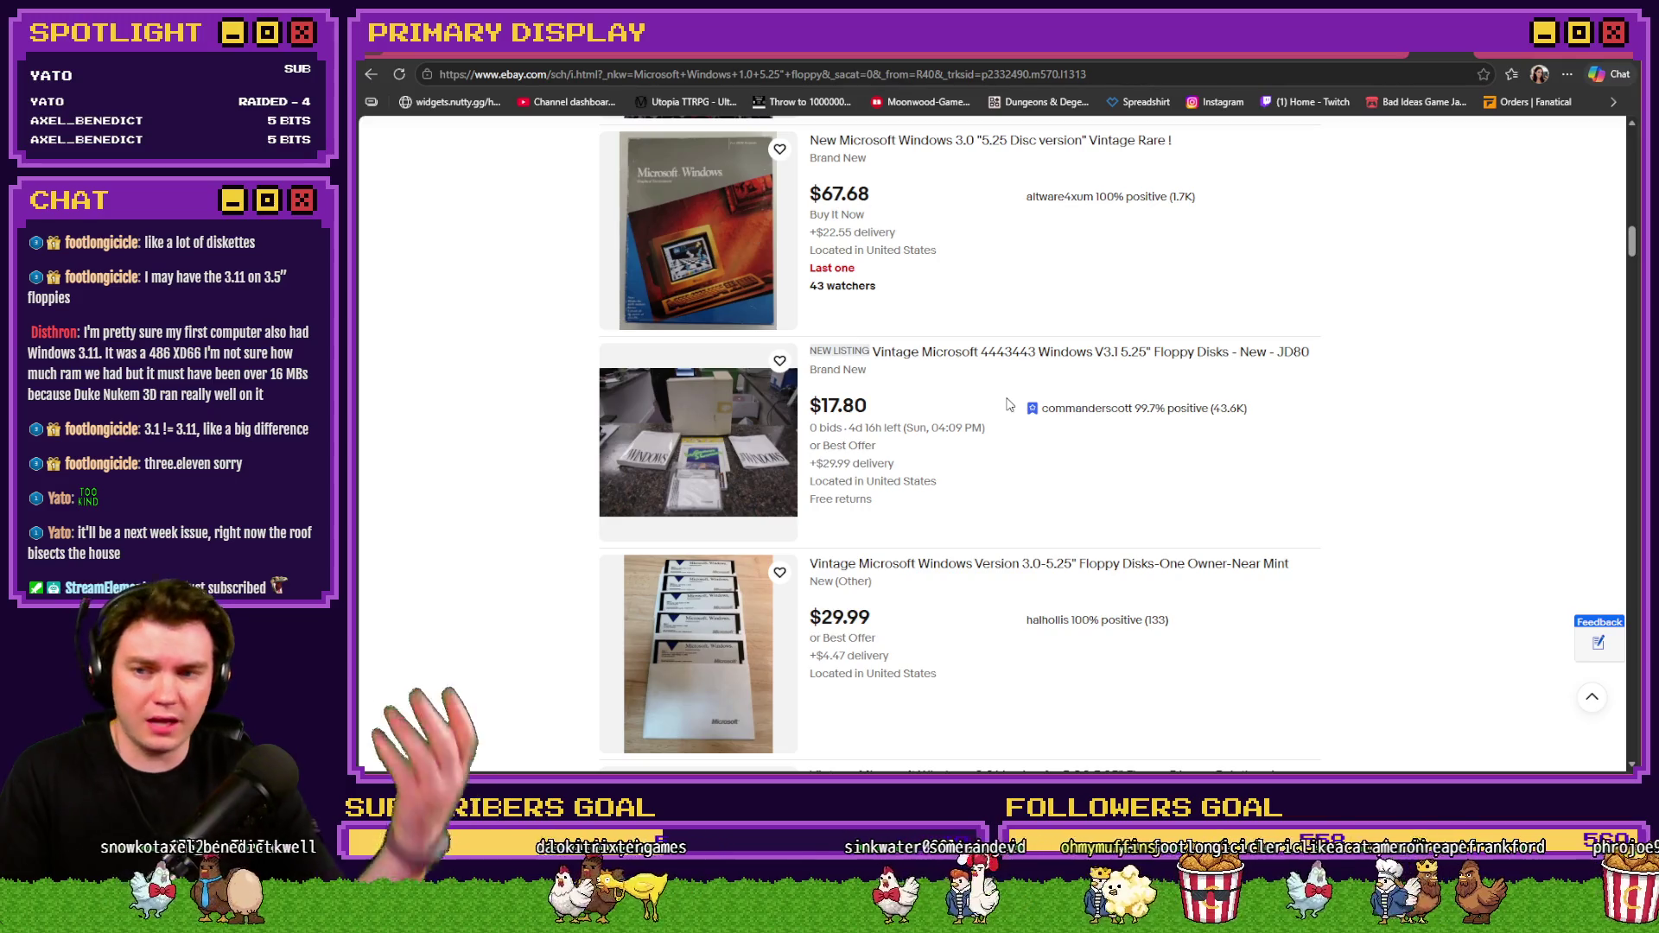
scroll(1008, 403, "down", 2)
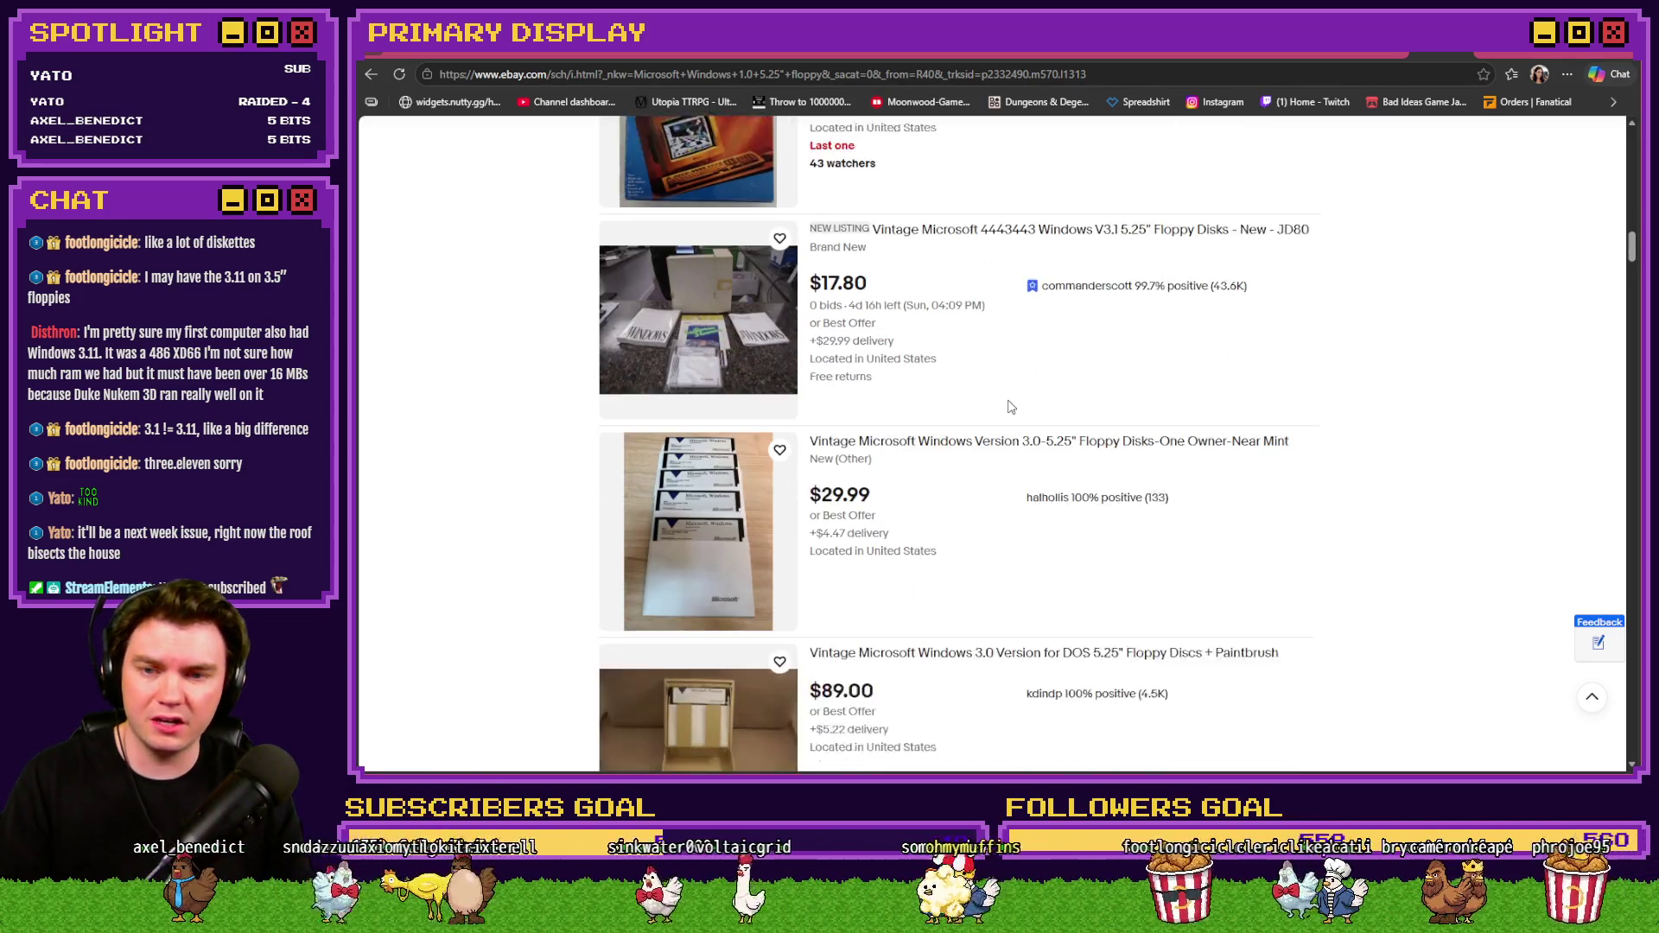
left_click(988, 408)
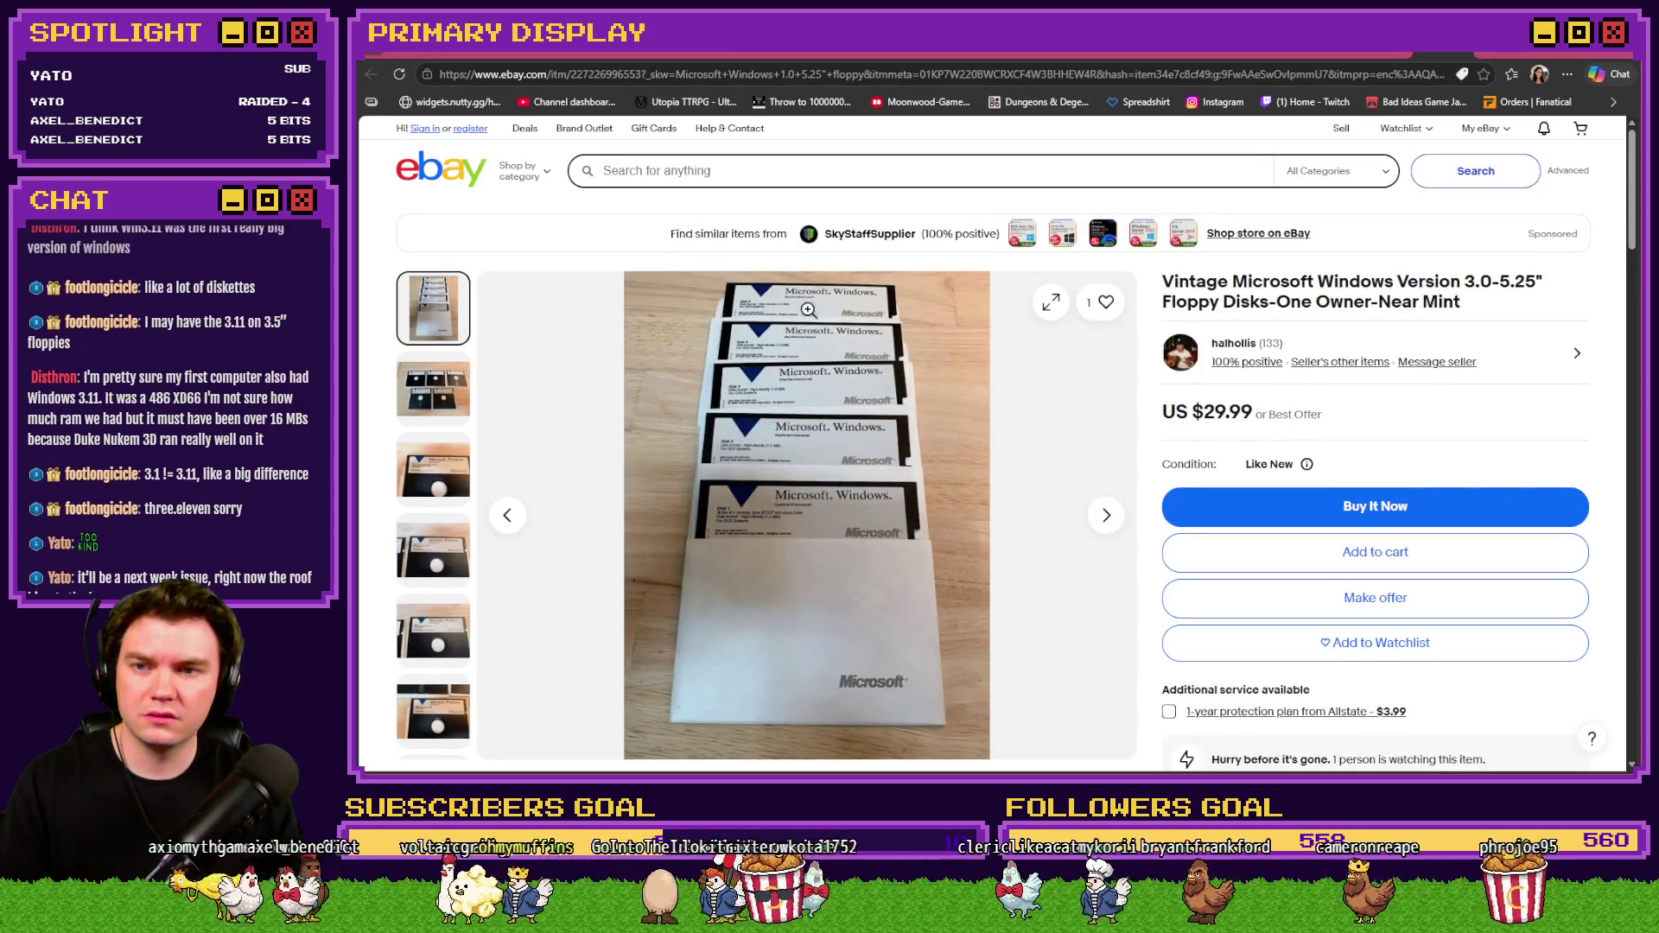
Zoom into the $29.99 Windows 3.0 floppy listing's photo, zoom back out, then return to results.
left_click(808, 320)
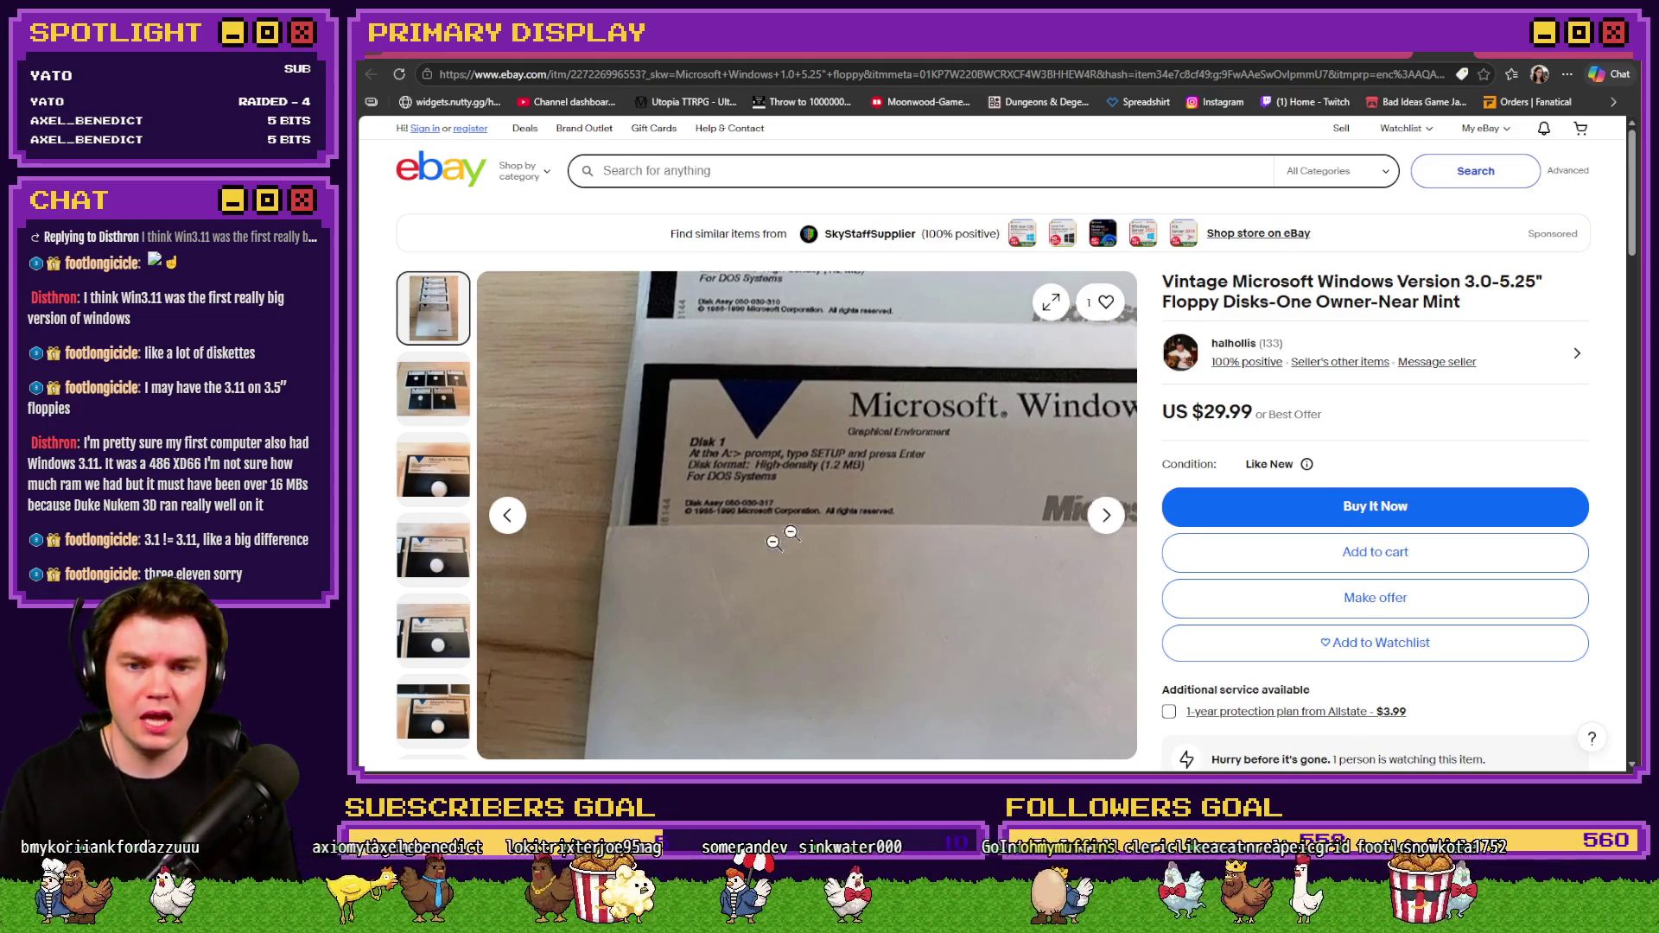
left_click(736, 551)
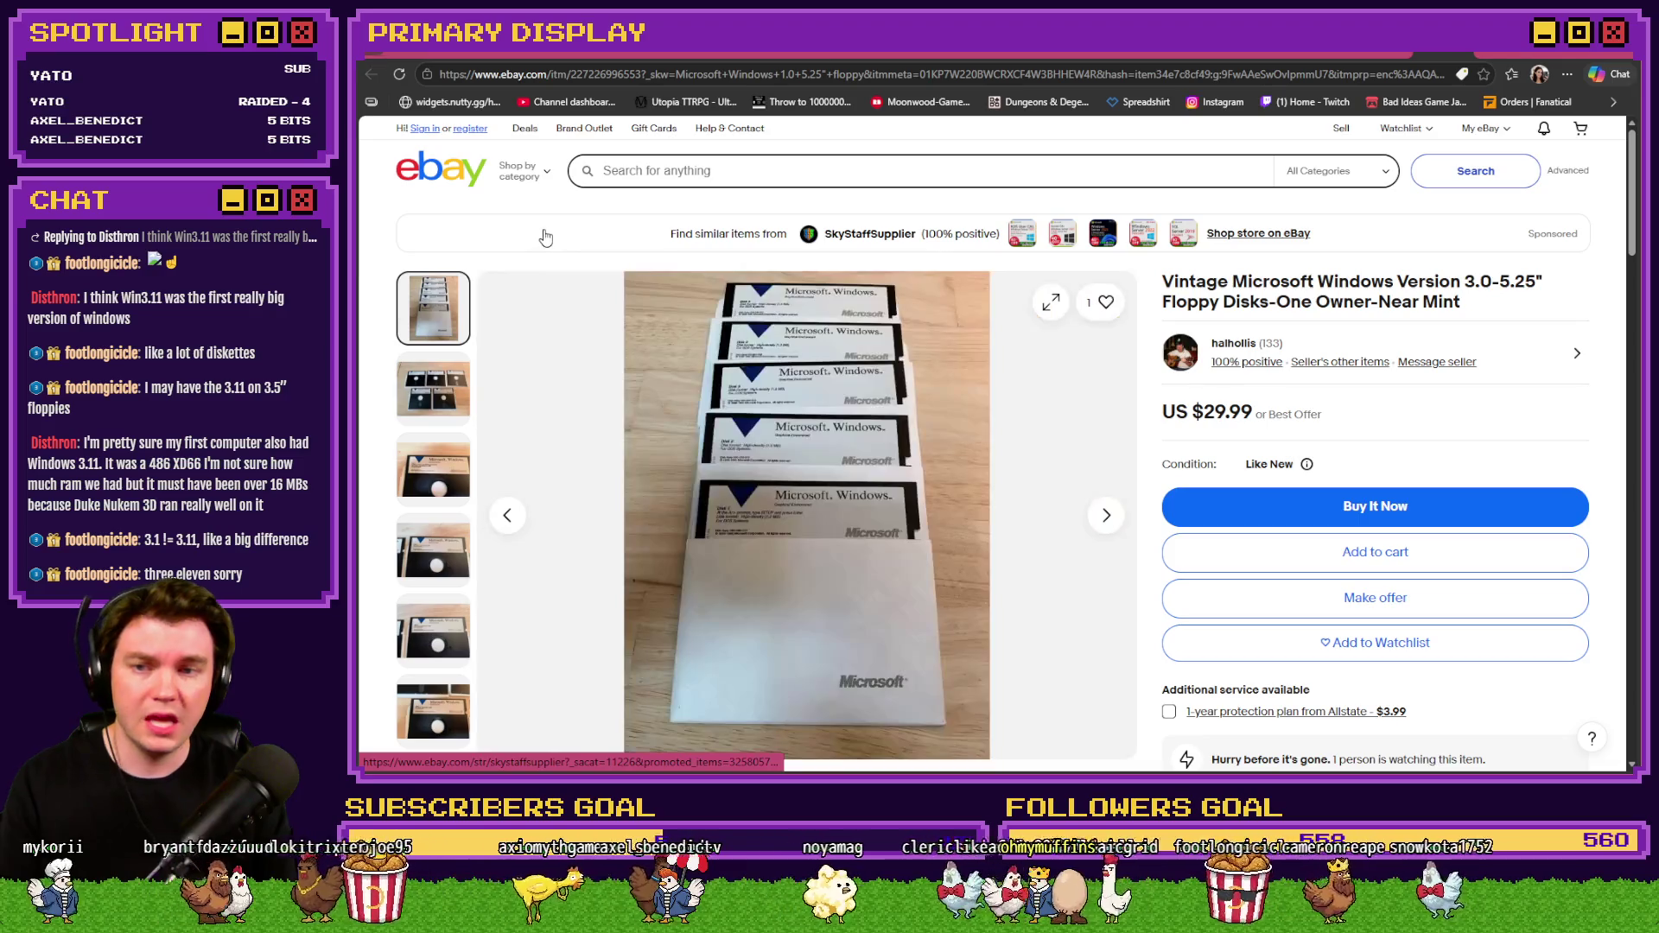
left_click(1410, 54)
scroll(1046, 434, "down", 4)
scroll(1045, 434, "down", 4)
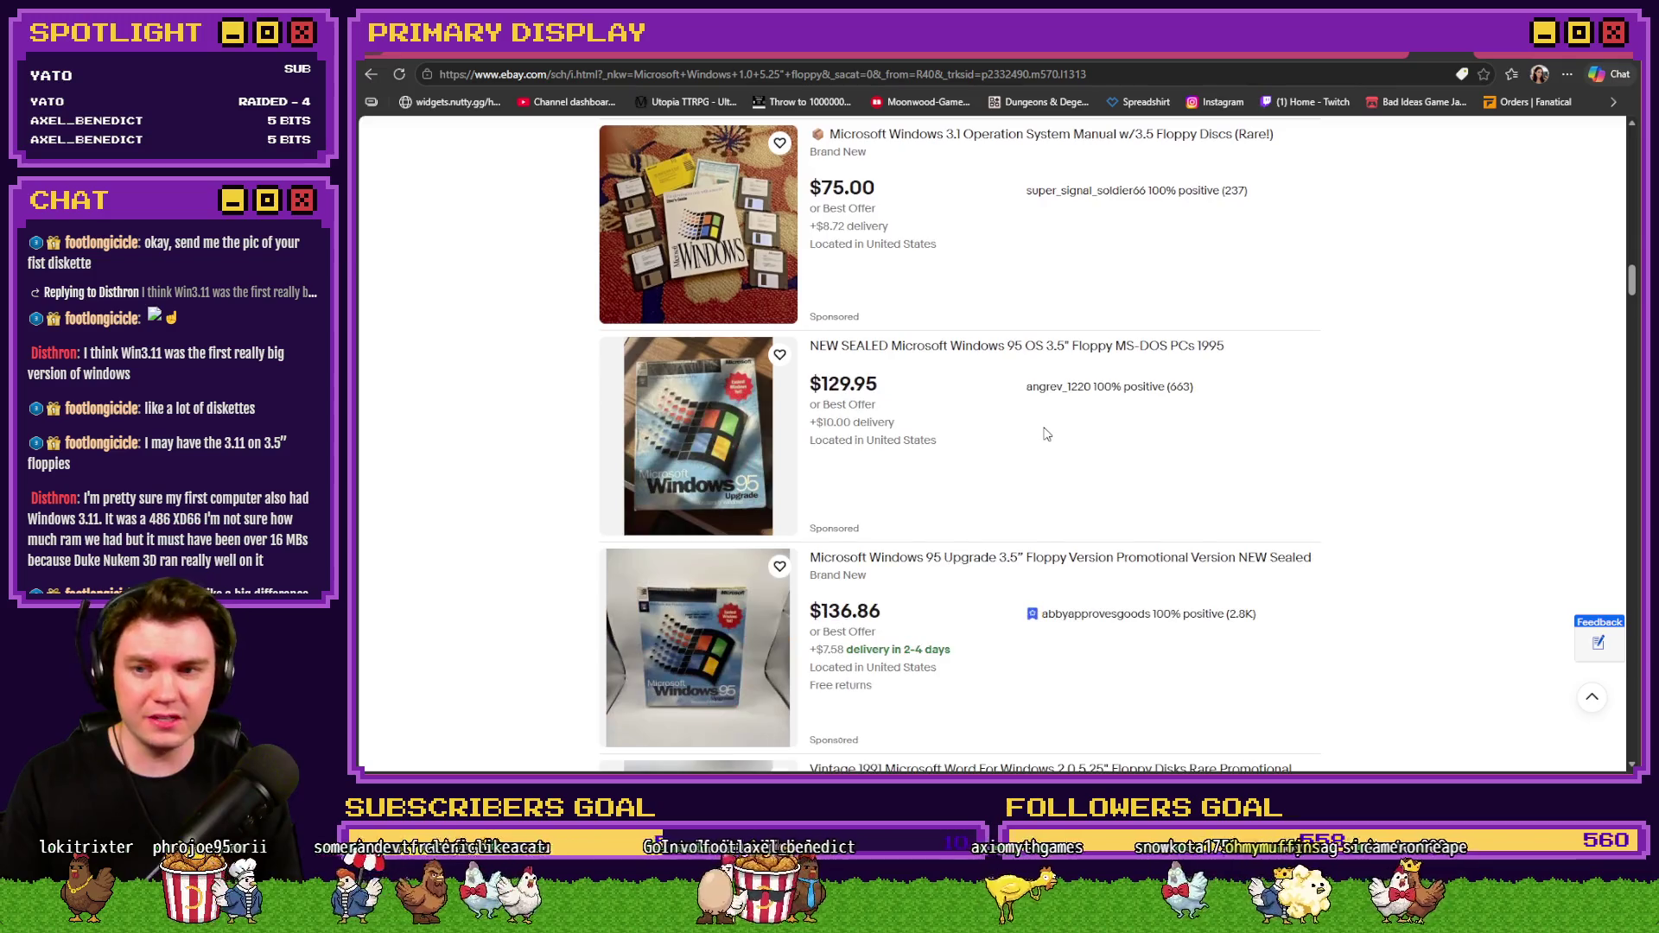
scroll(1047, 436, "up", 10)
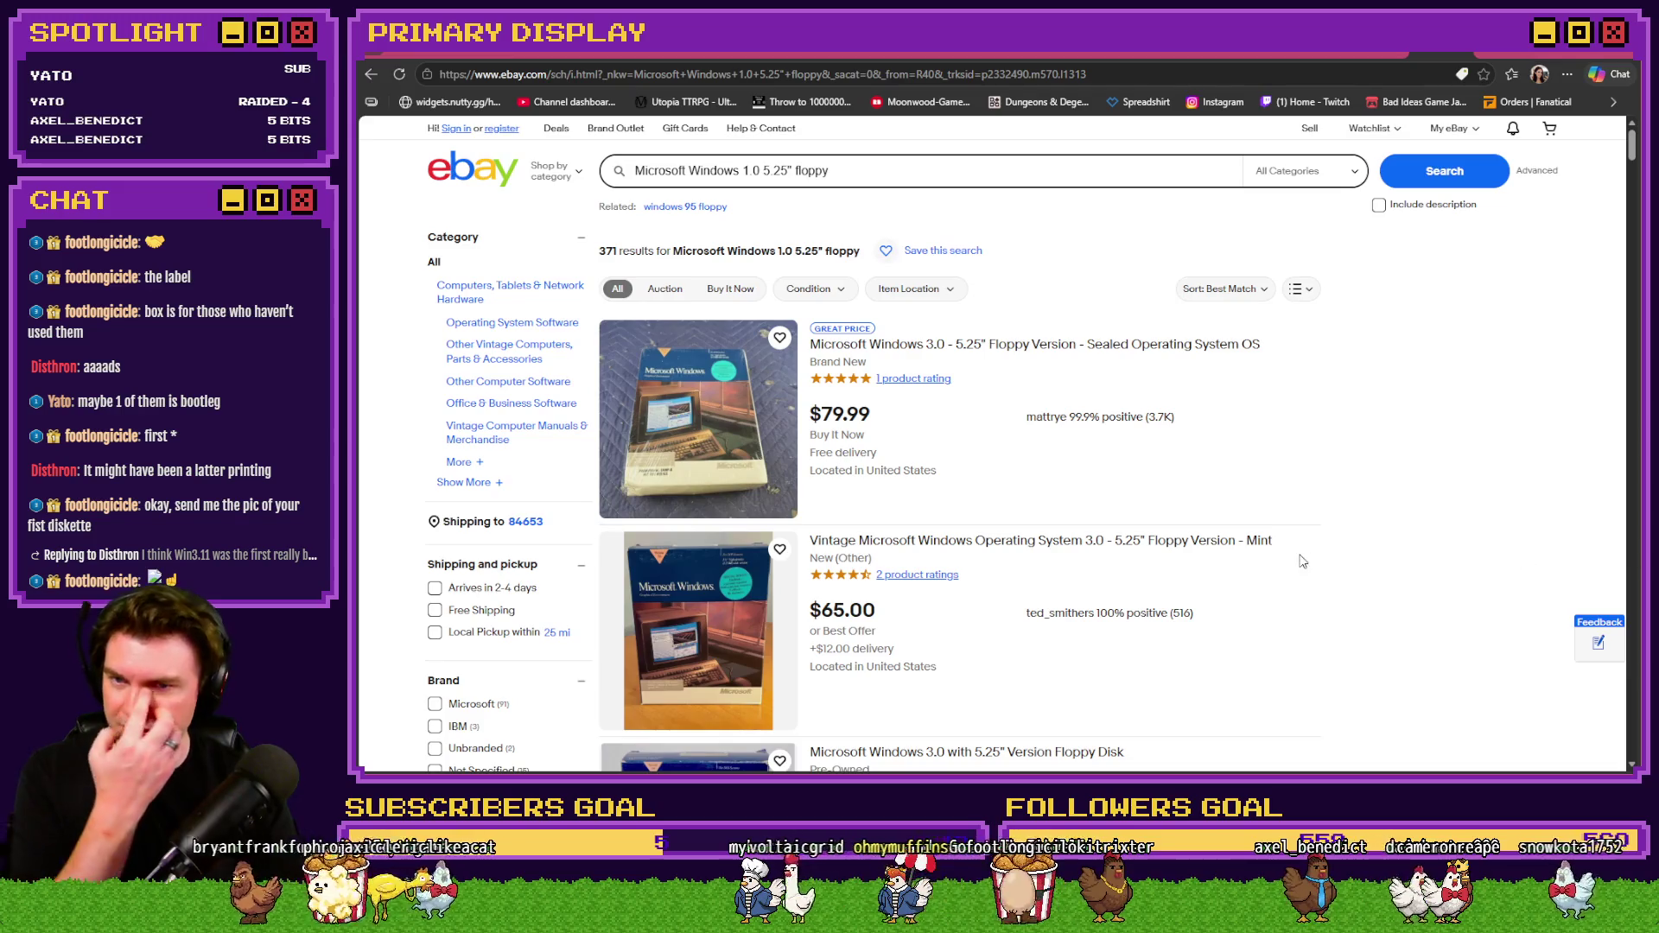
left_click(687, 446)
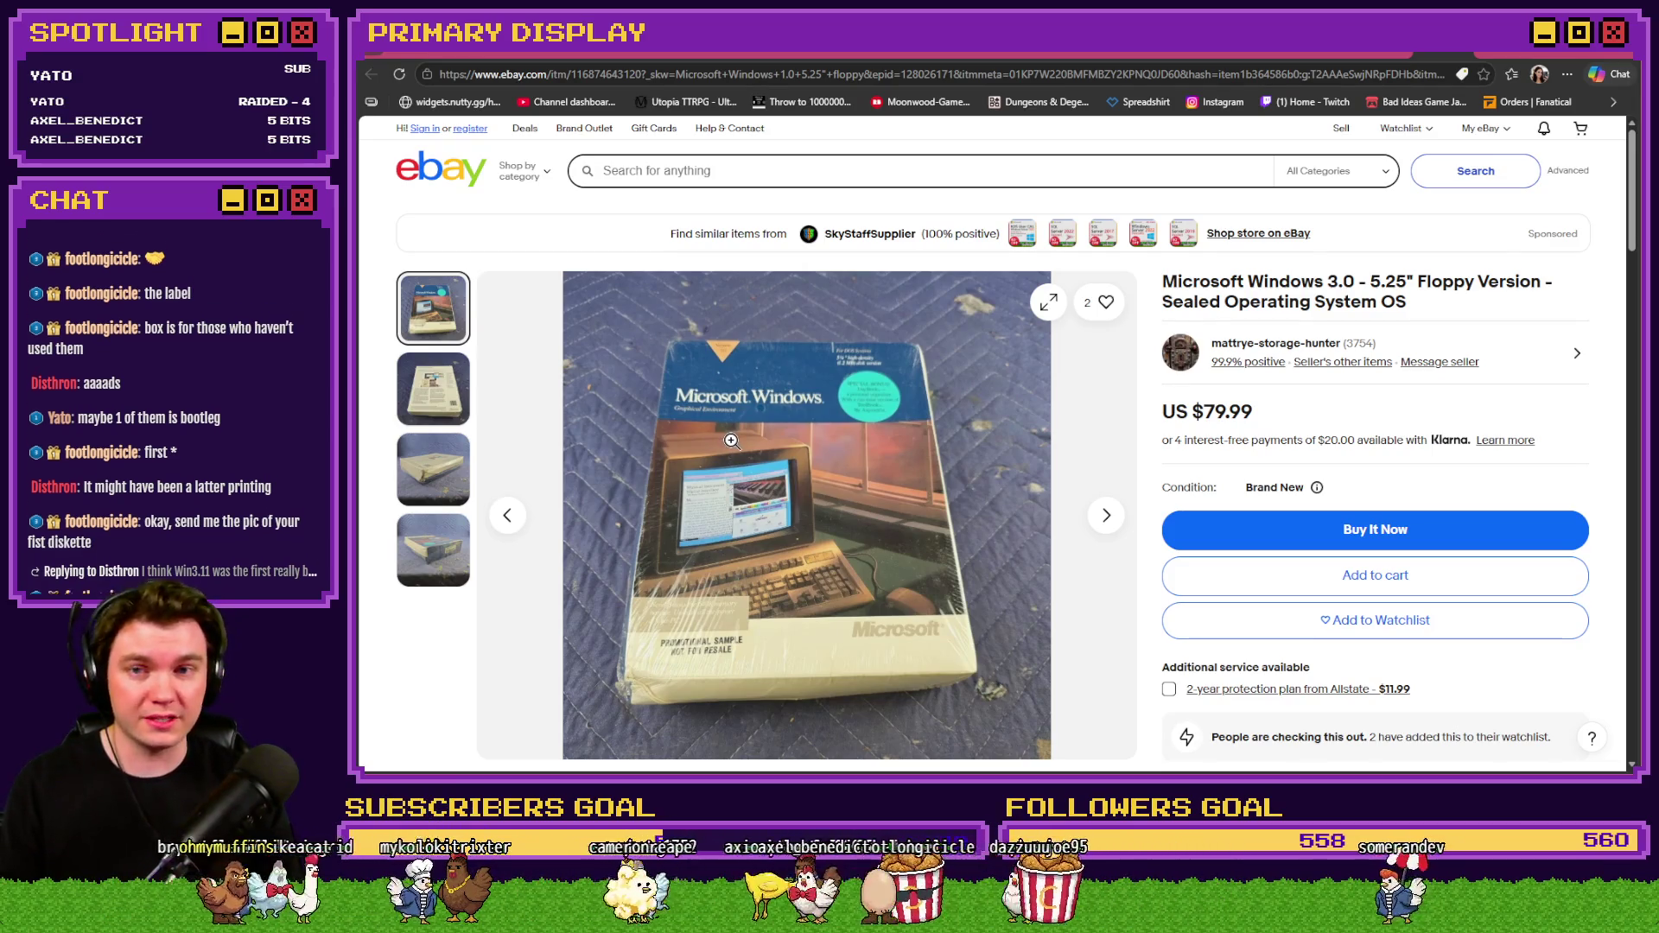
Scroll through the sealed $79.99 Windows 3.0 5.25" floppy listing page.
scroll(881, 488, "down", 5)
scroll(924, 506, "up", 5)
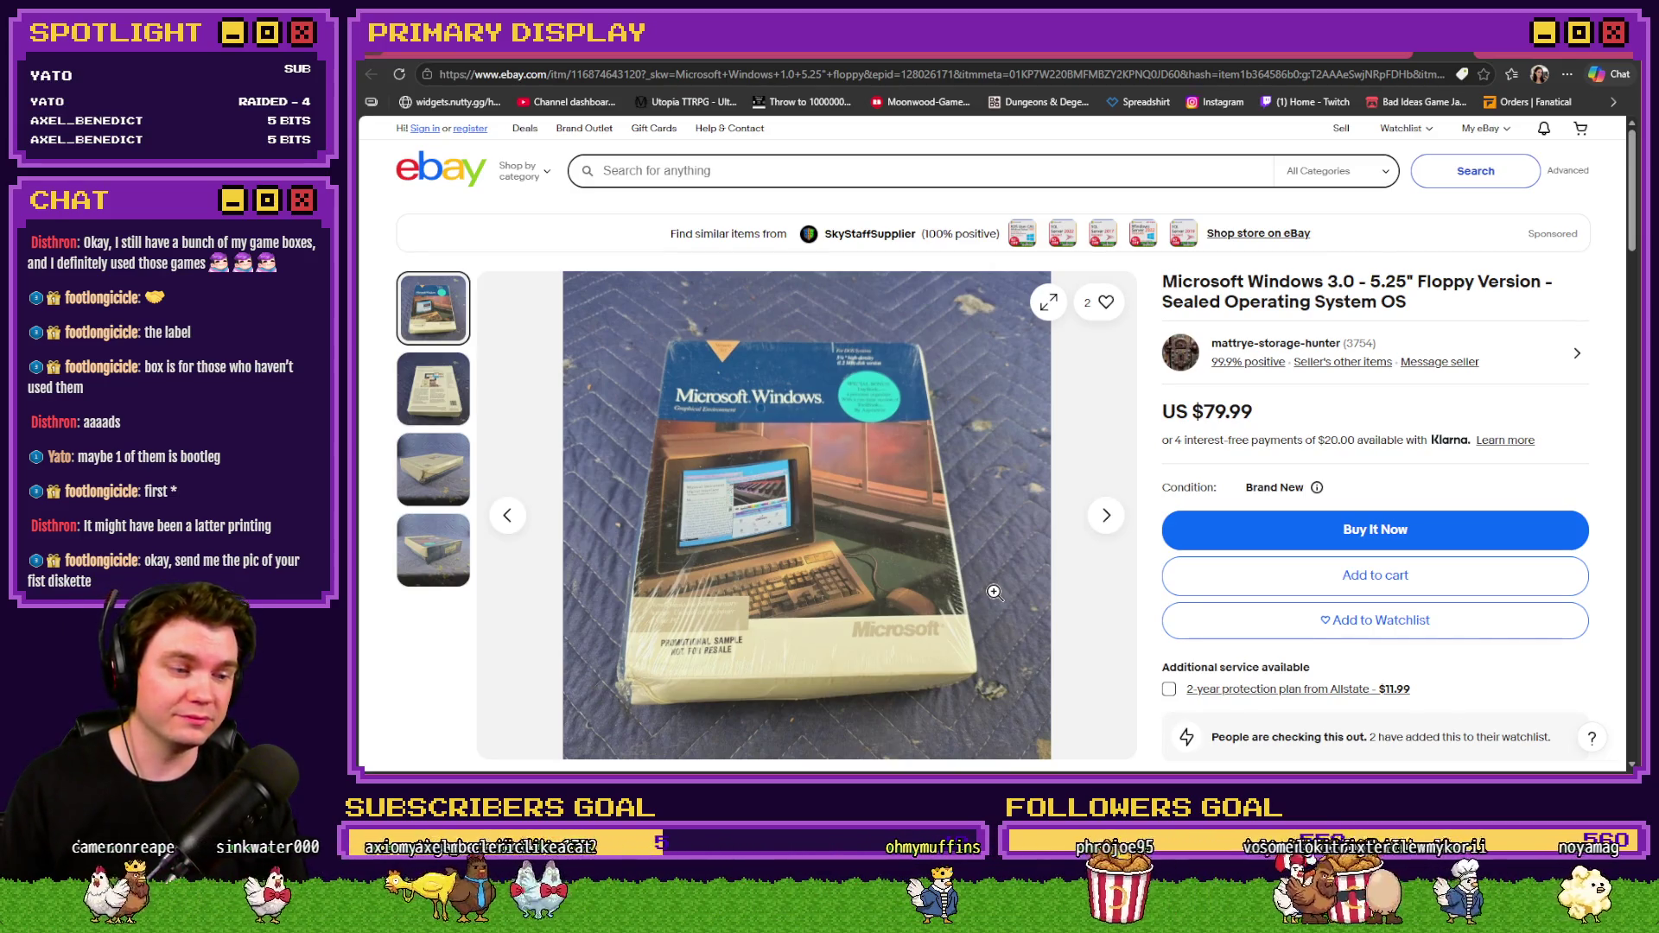
scroll(975, 590, "down", 3)
scroll(1037, 596, "up", 2)
scroll(1123, 609, "down", 5)
scroll(1145, 612, "up", 7)
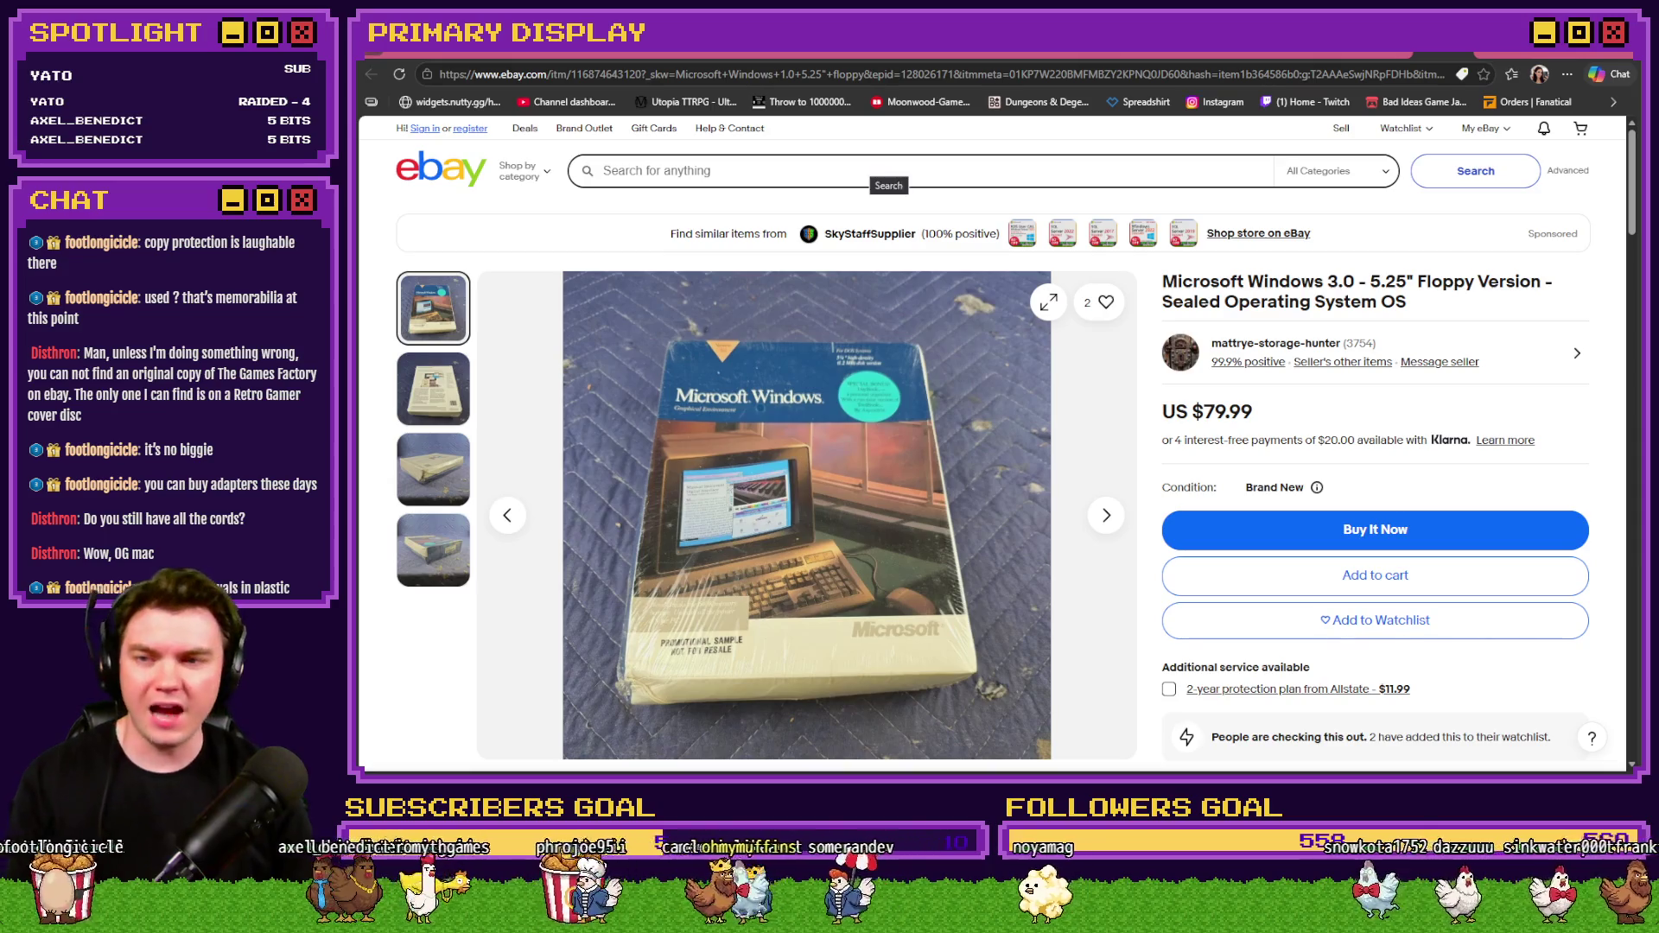
Place the cursor in eBay's search box to begin a new product search.
left_click(886, 171)
Search eBay for 'donkey kong atari rx8'.
type("don")
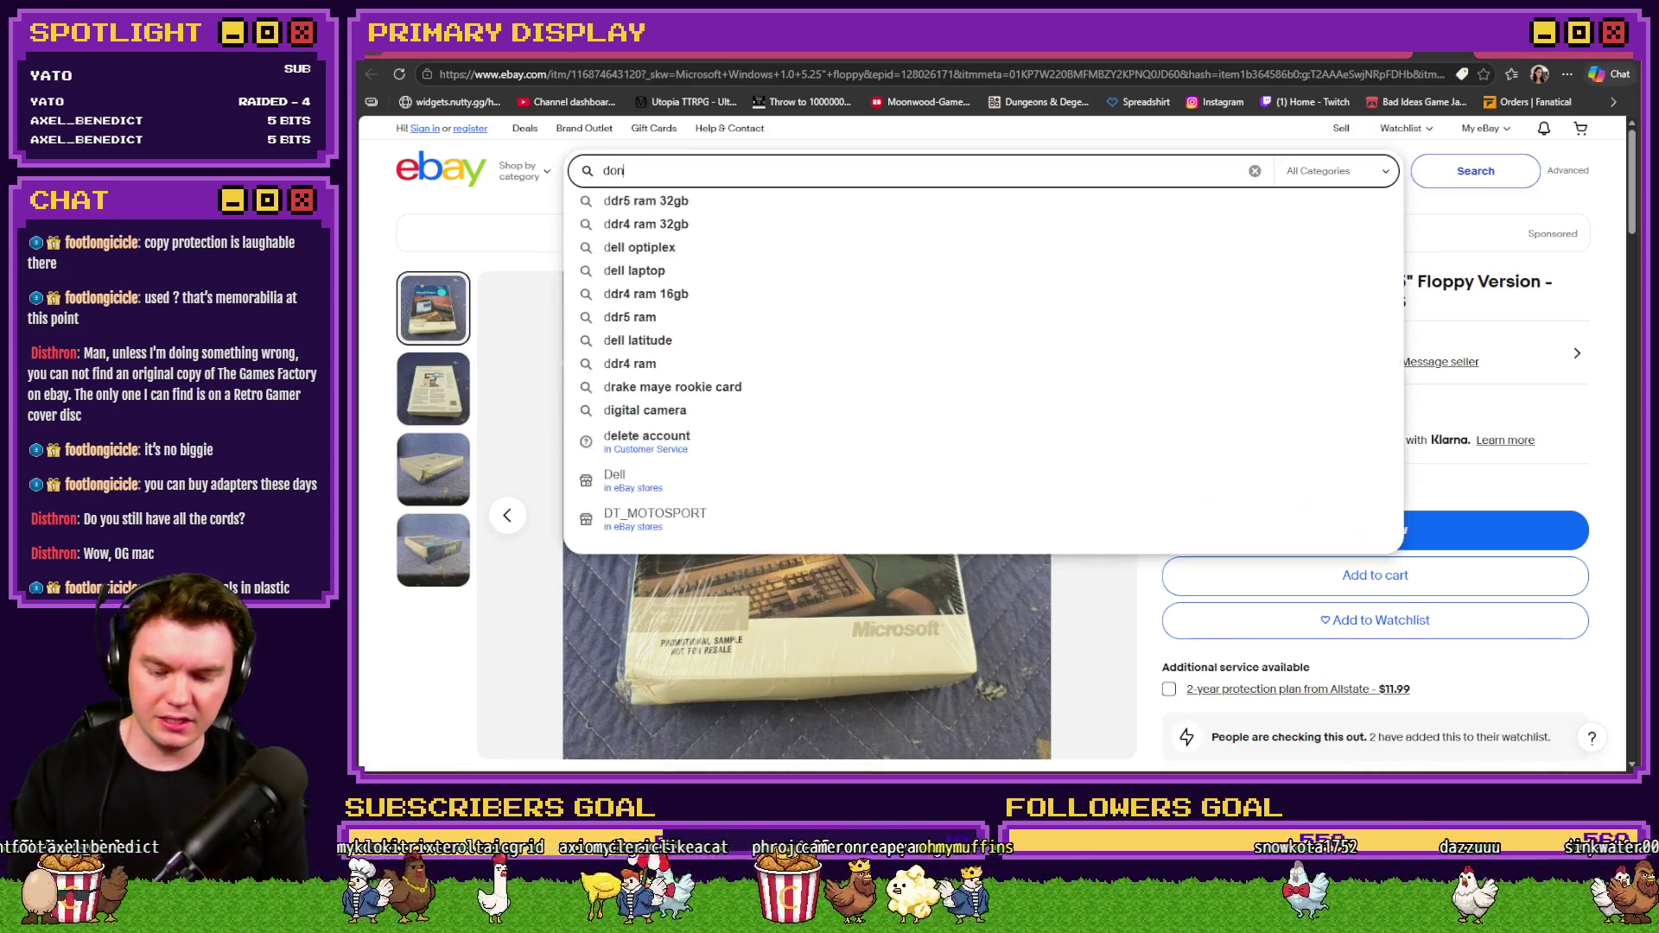
type("key kong atari")
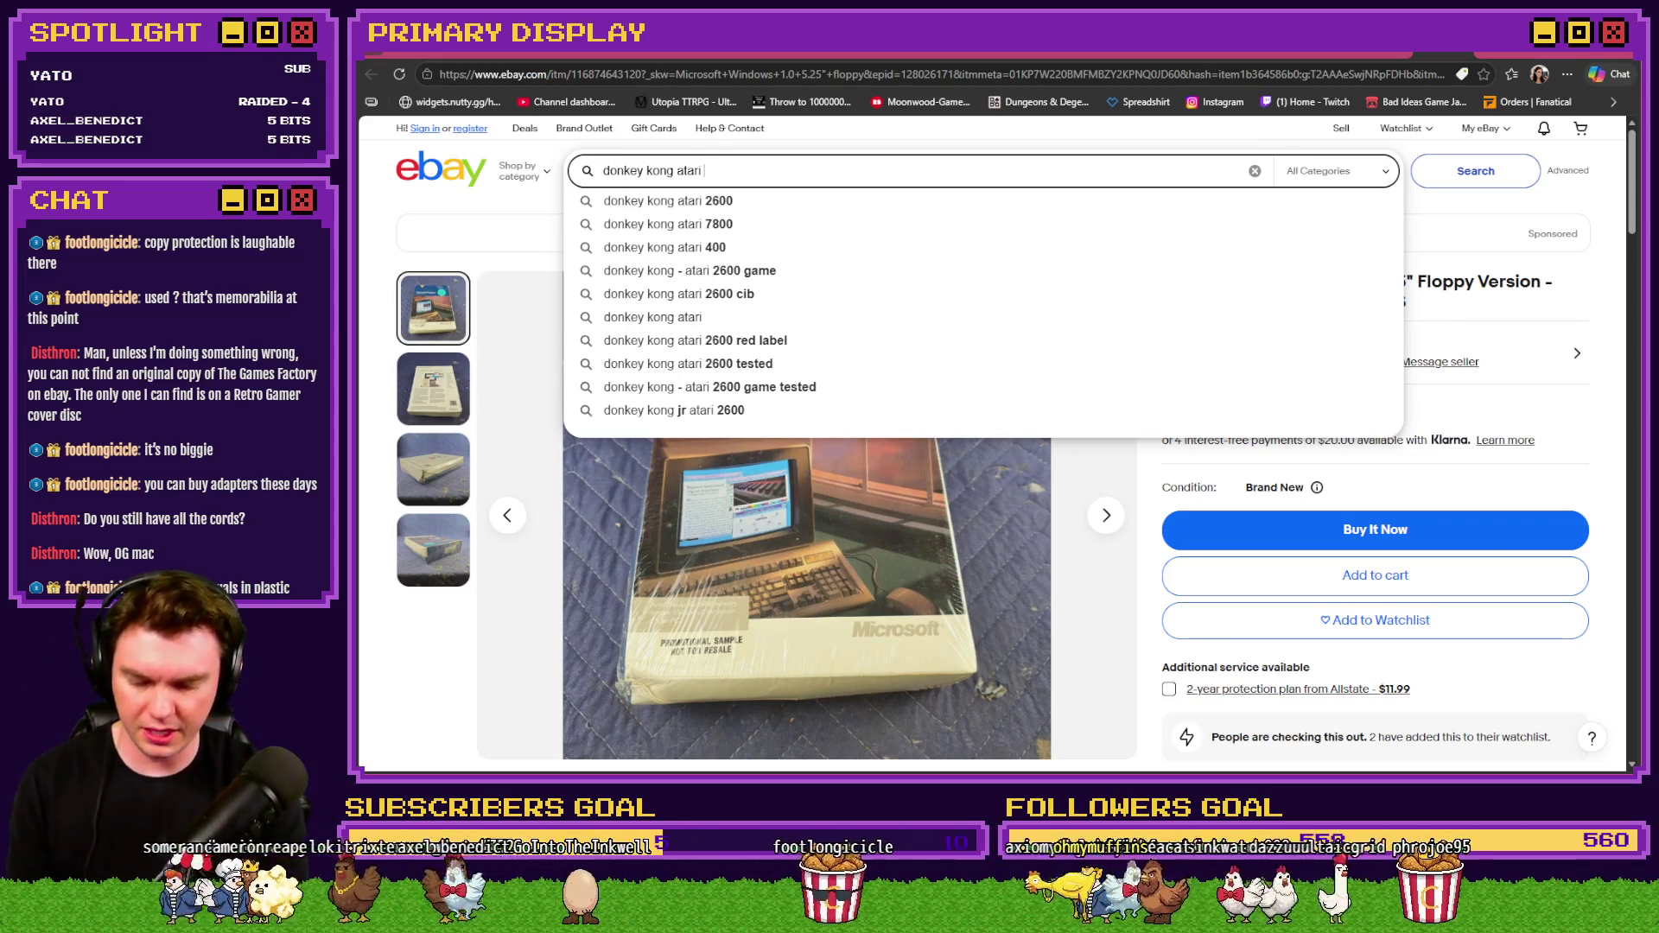
type("rx8031")
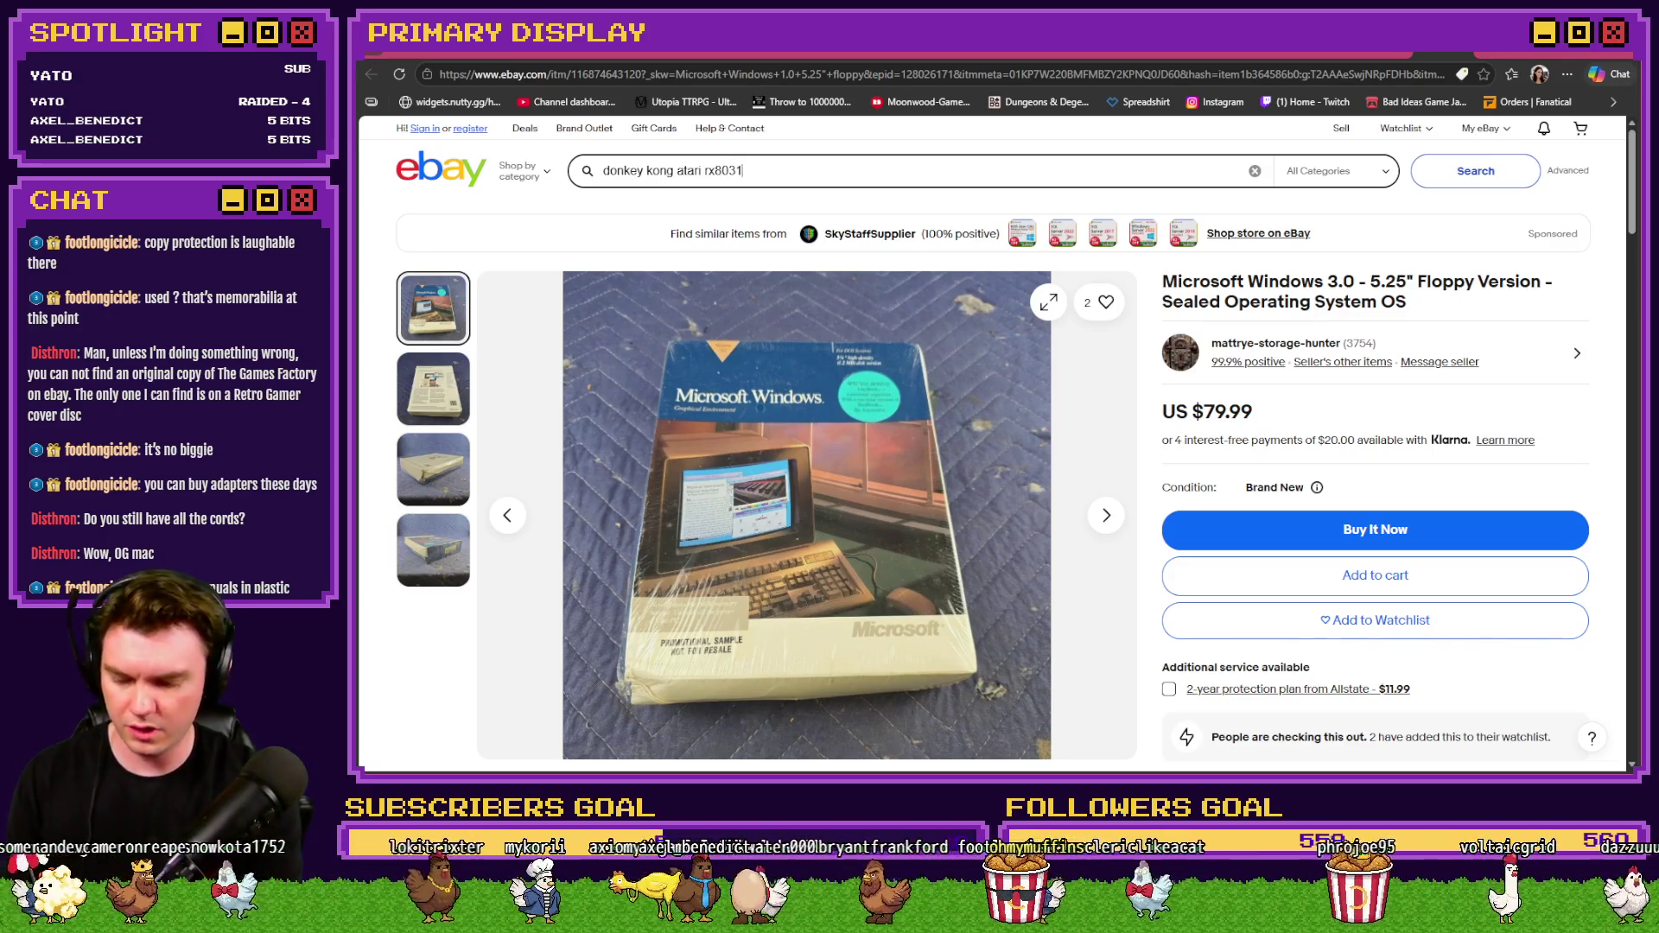
key("Return")
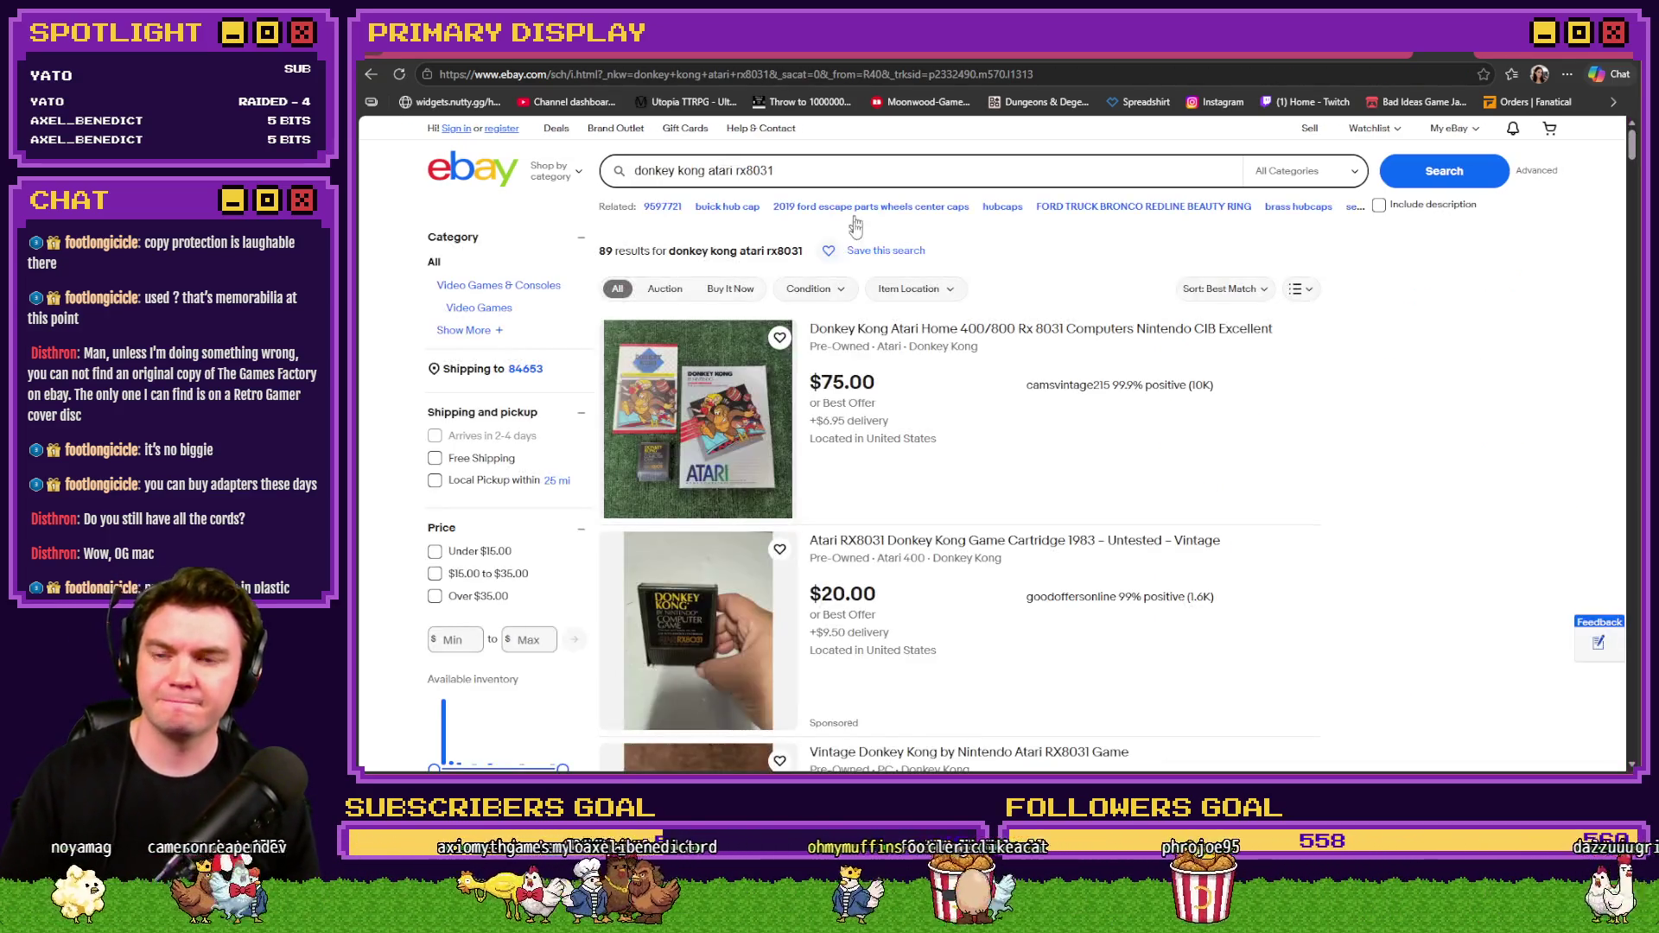
Open the $75 complete-in-box Donkey Kong Atari Home 400/800 RX8031 listing.
scroll(925, 415, "down", 1)
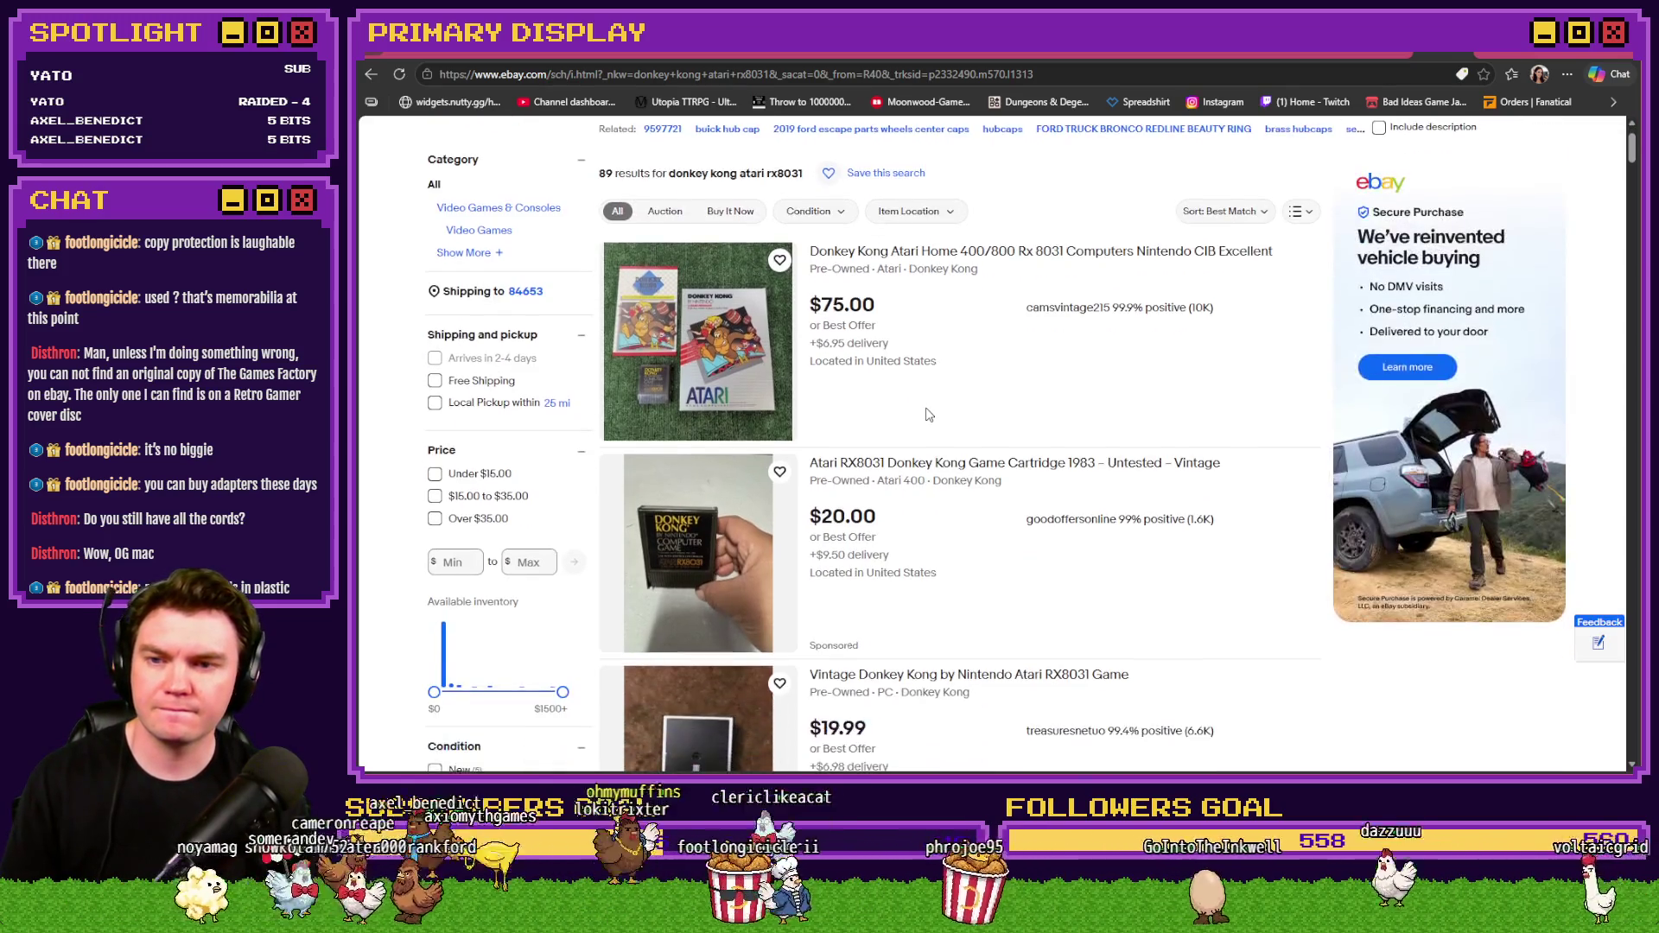
scroll(928, 416, "down", 3)
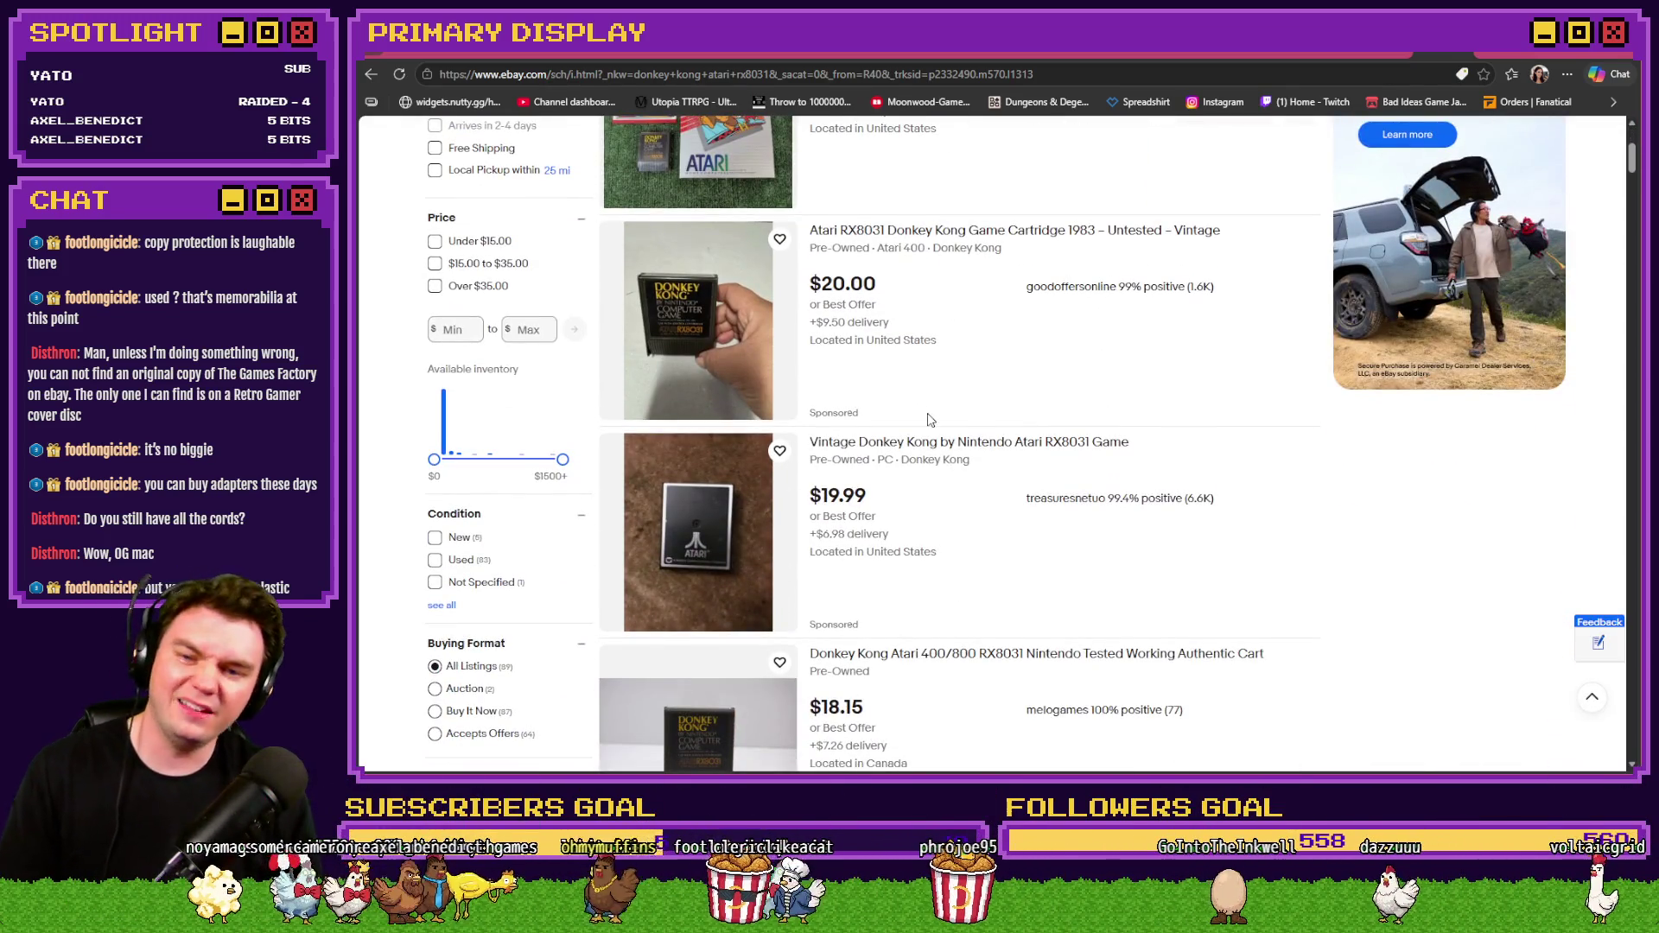
scroll(930, 419, "down", 2)
scroll(928, 424, "down", 4)
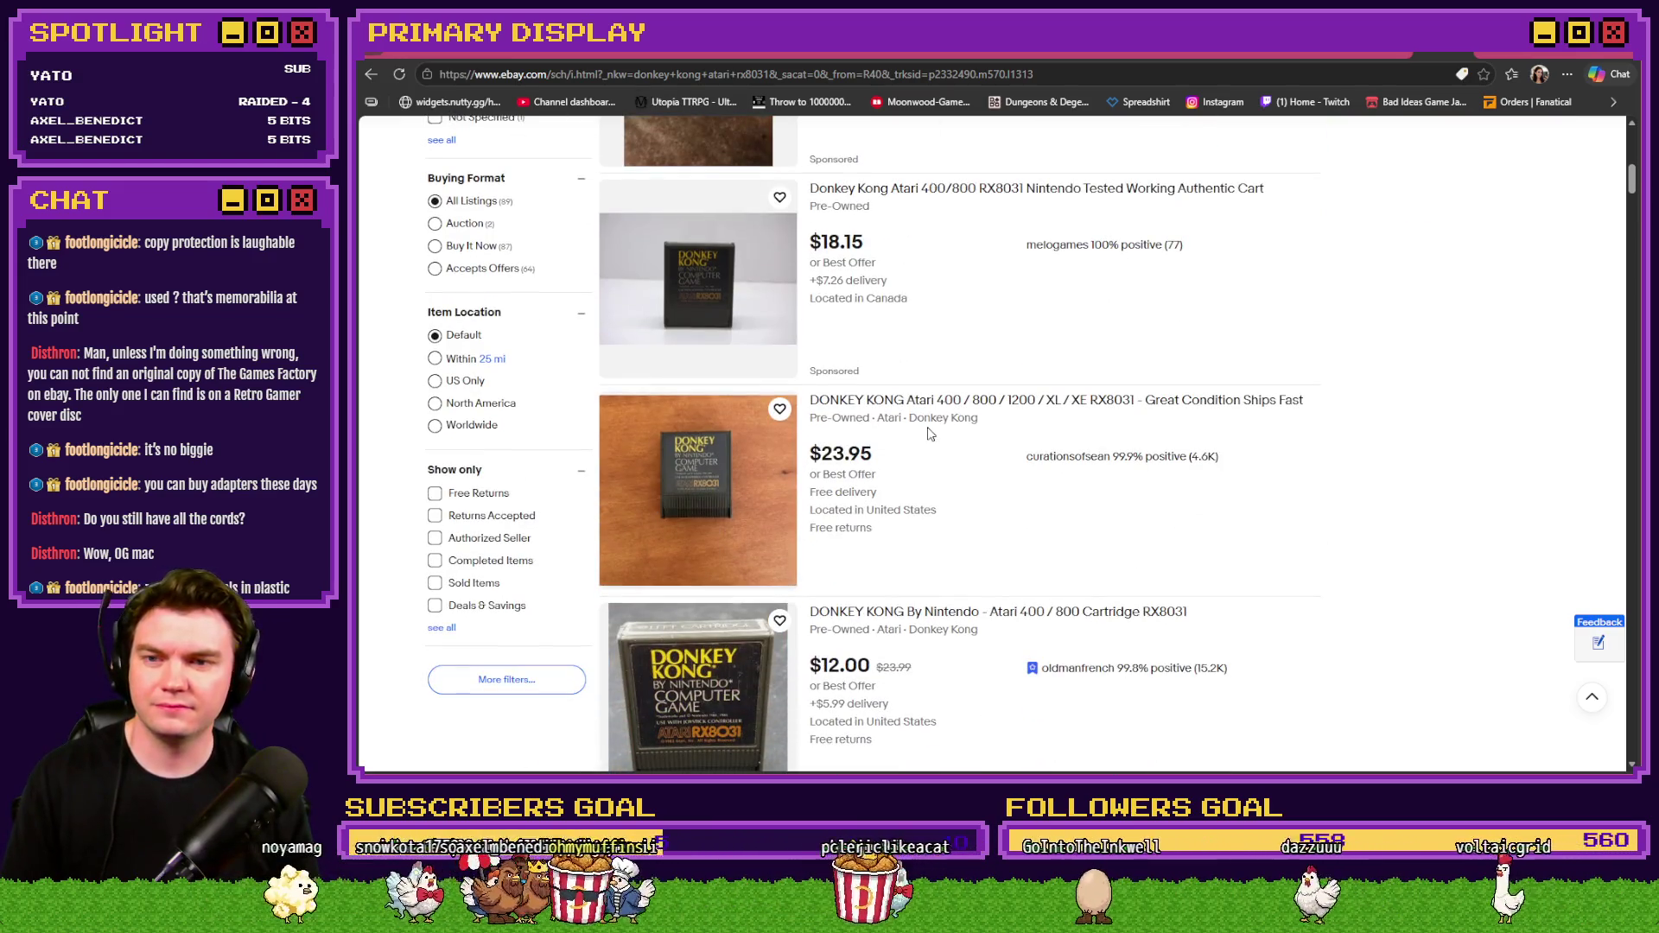
scroll(959, 501, "up", 3)
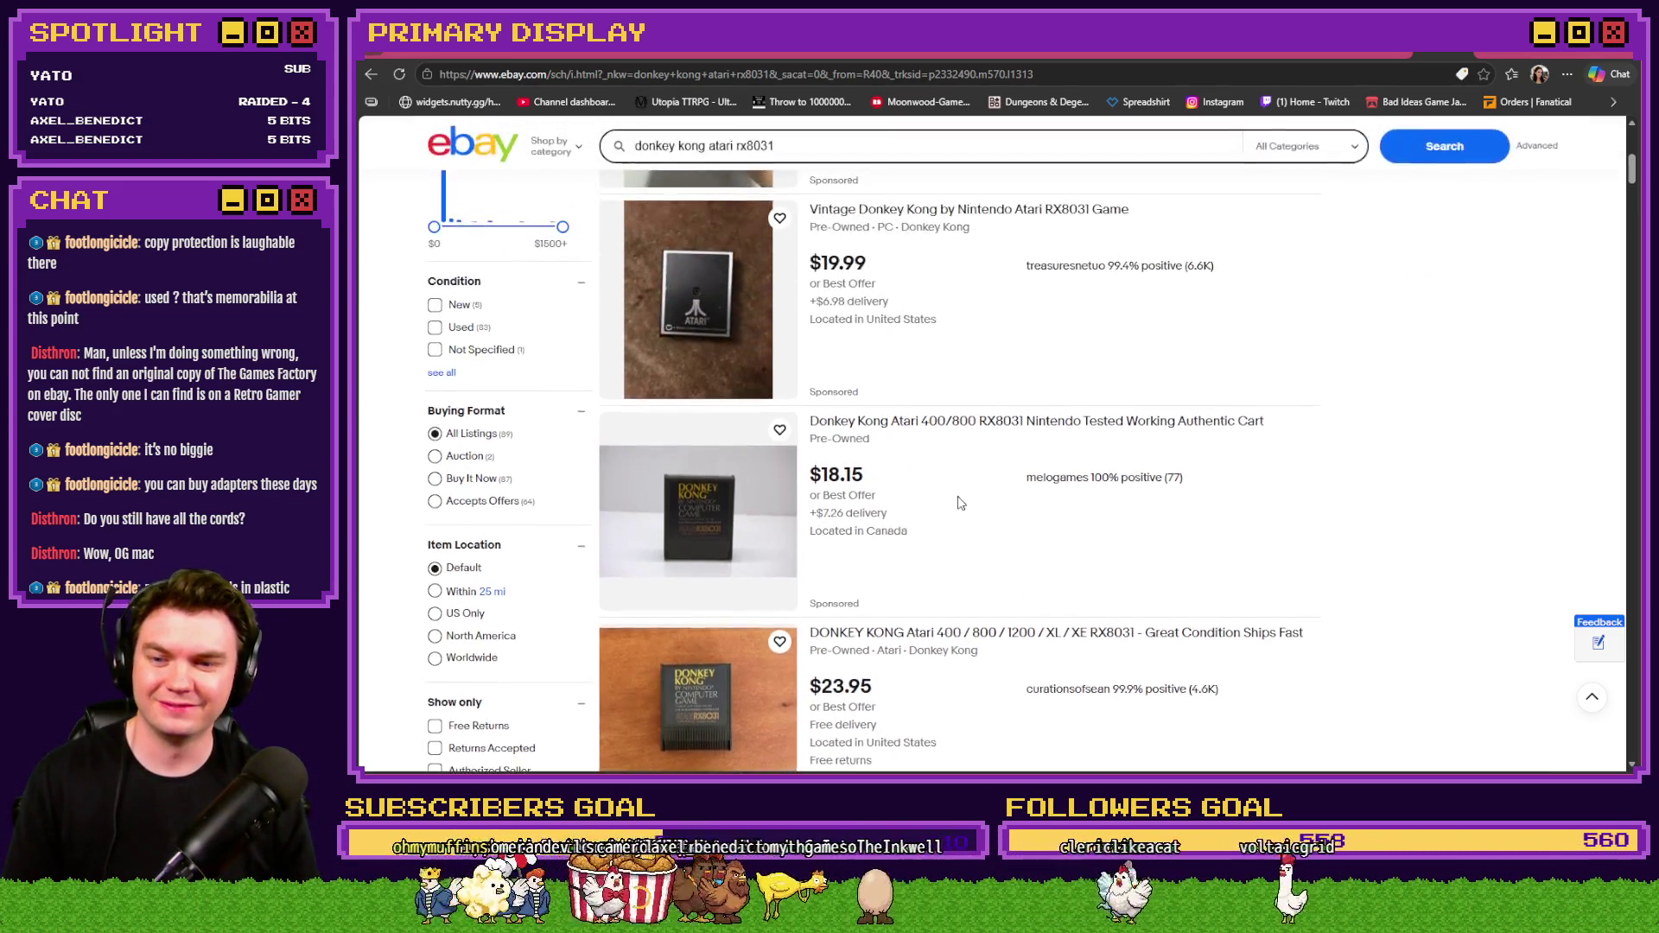
scroll(961, 502, "down", 5)
scroll(959, 504, "up", 3)
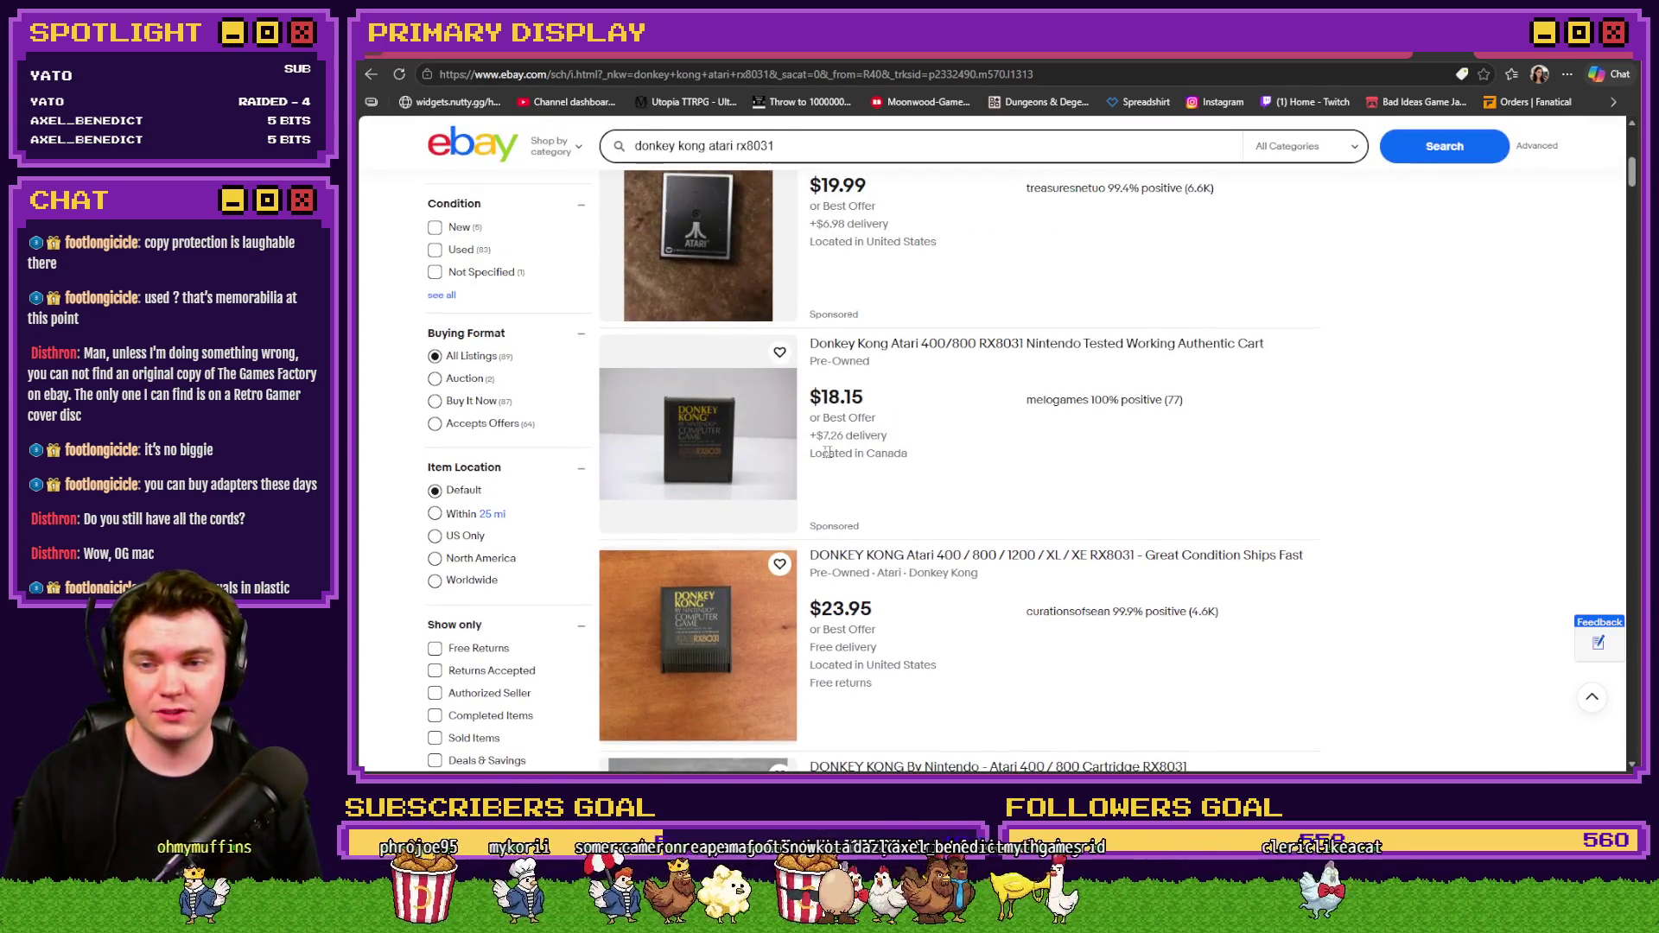
scroll(920, 495, "up", 8)
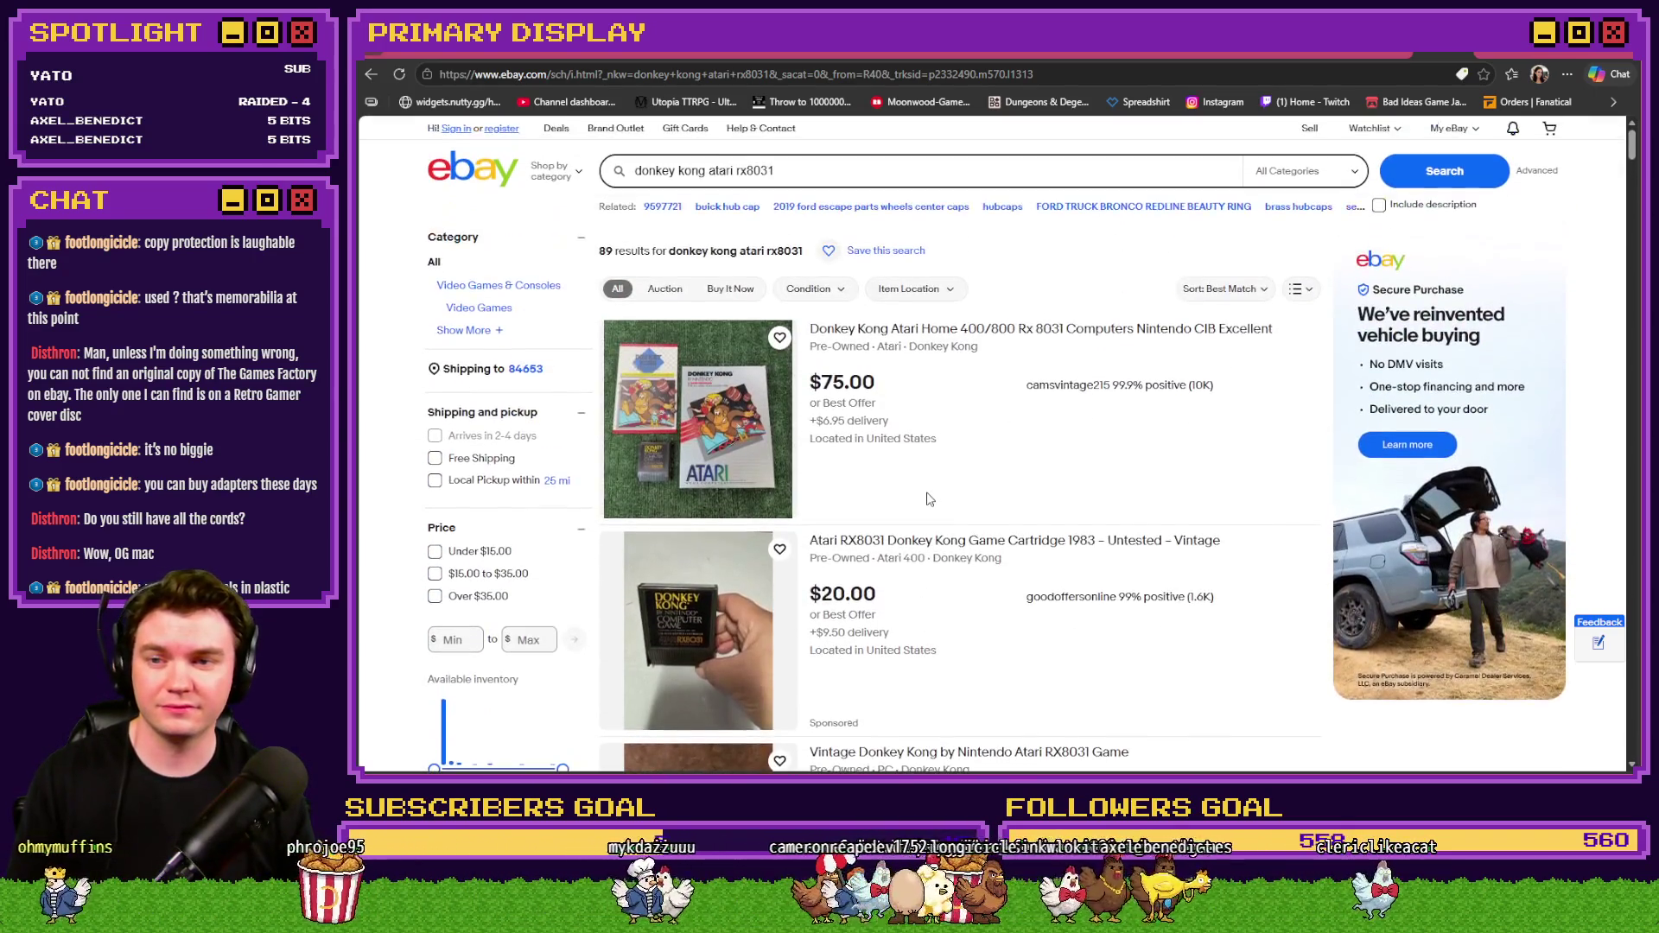
left_click(726, 441)
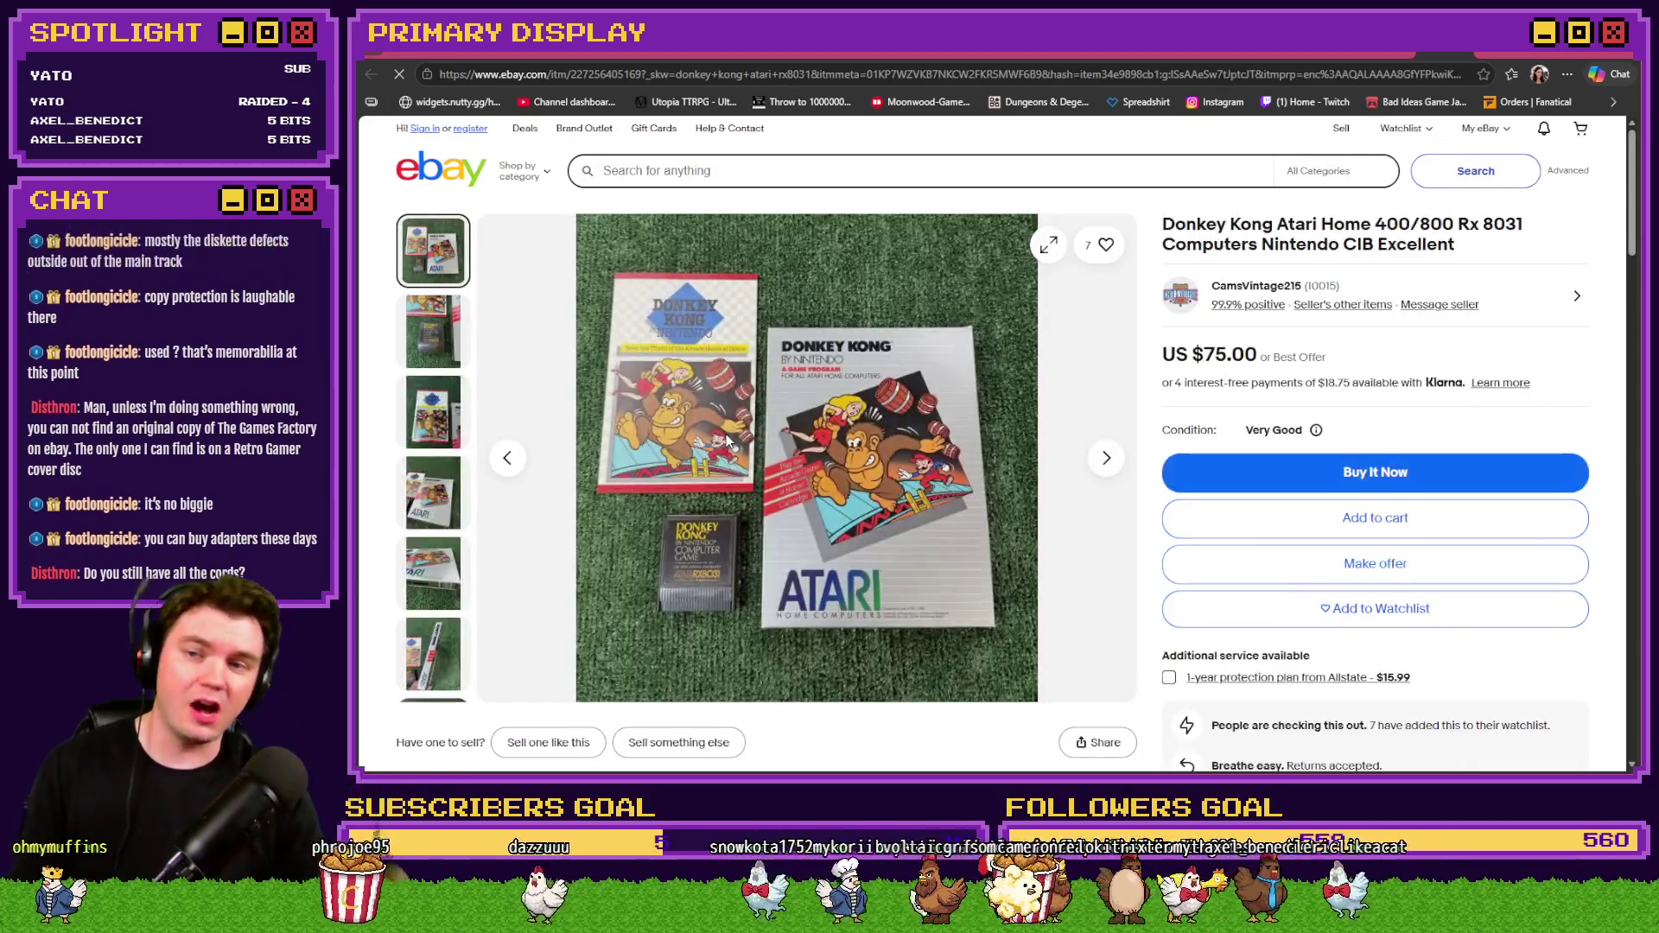